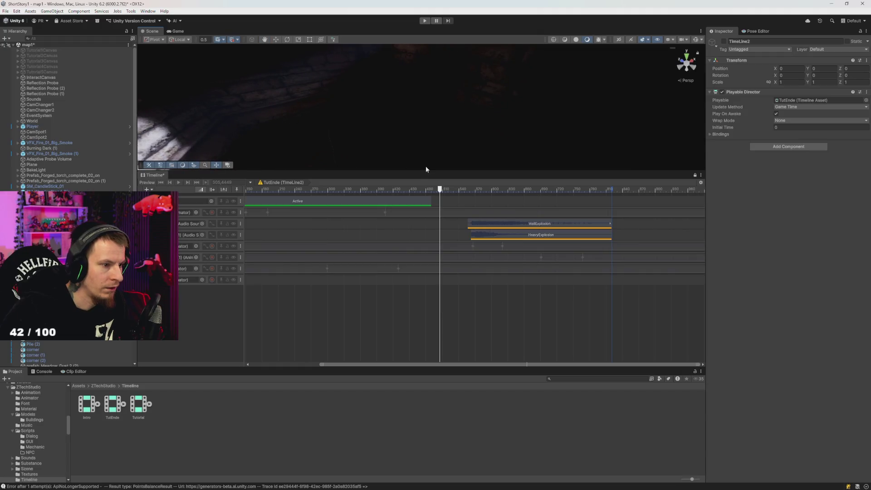
# Frame the Player in the Scene view and enlarge the Timeline to reveal the Player (Animator) track.
pyautogui.moveTo(522, 127)
pyautogui.mouseDown()
pyautogui.moveTo(400, 213)
pyautogui.moveTo(430, 219)
pyautogui.moveTo(501, 181)
pyautogui.moveTo(528, 155)
pyautogui.moveTo(521, 170)
pyautogui.moveTo(527, 150)
pyautogui.moveTo(518, 178)
pyautogui.mouseUp()
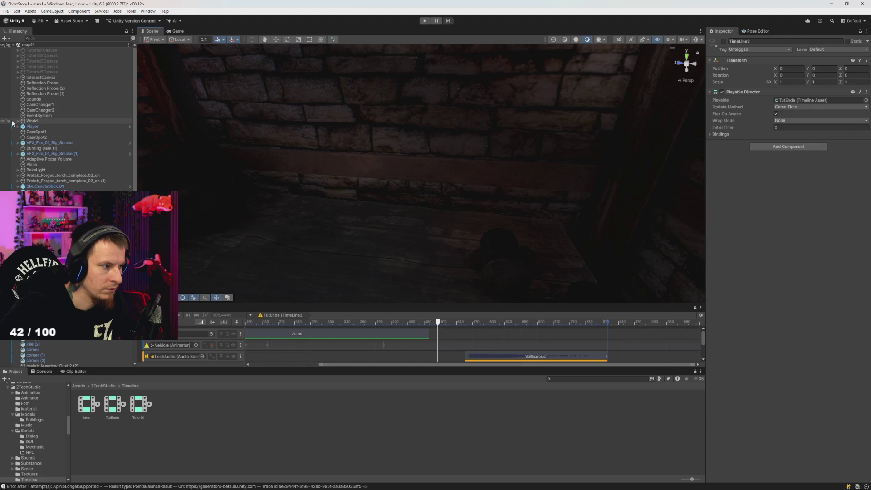
pyautogui.click(39, 129)
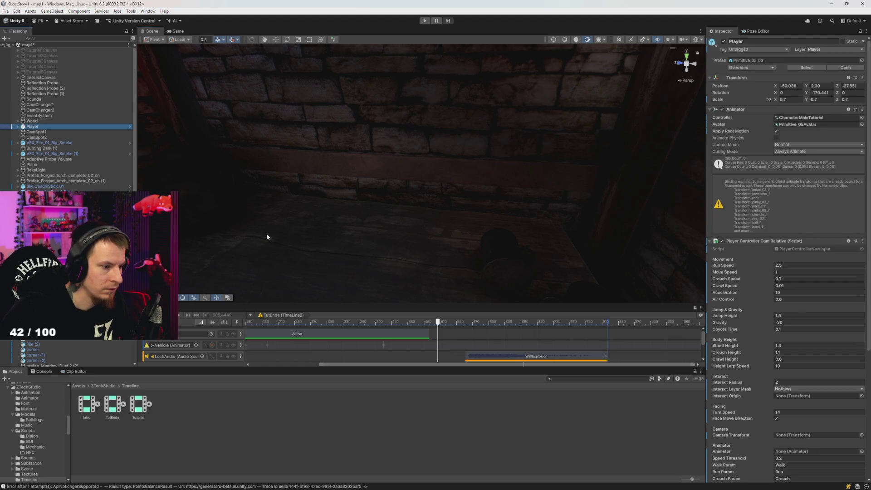
pyautogui.press('f')
pyautogui.moveTo(239, 225)
pyautogui.mouseDown()
pyautogui.moveTo(247, 224)
pyautogui.moveTo(266, 118)
pyautogui.moveTo(334, 114)
pyautogui.mouseUp()
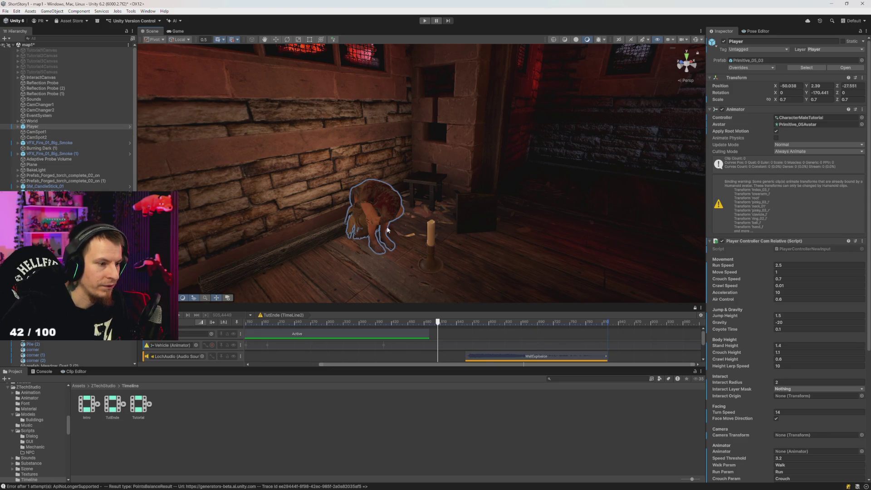
pyautogui.doubleClick(31, 129)
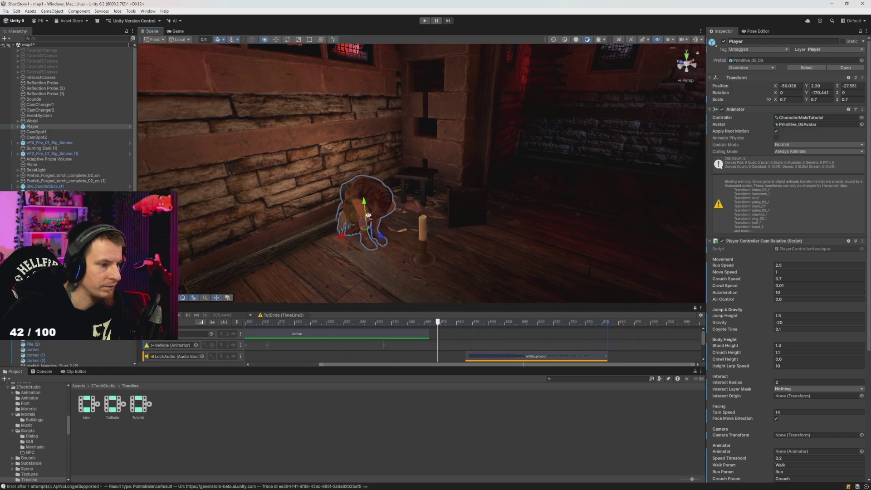
pyautogui.scroll(-2, 387, 343)
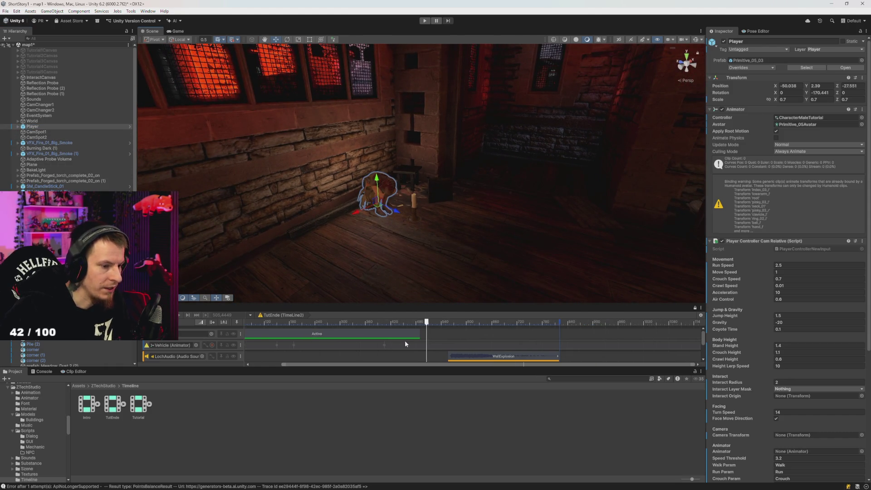
pyautogui.moveTo(395, 306)
pyautogui.mouseDown()
pyautogui.moveTo(399, 252)
pyautogui.moveTo(462, 249)
pyautogui.moveTo(288, 250)
pyautogui.moveTo(432, 310)
pyautogui.mouseUp()
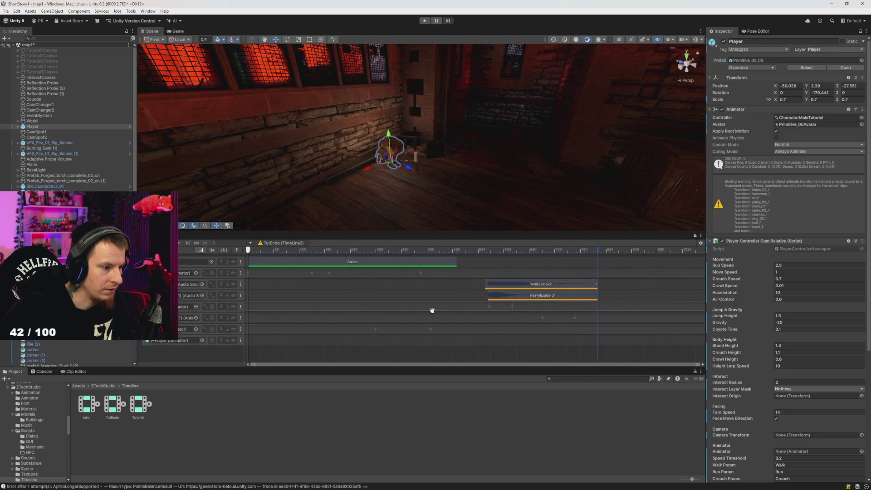
# Return TutEnde to frame 0 and start recording on the Player (Animator) track.
pyautogui.moveTo(283, 249)
pyautogui.mouseDown()
pyautogui.moveTo(311, 248)
pyautogui.moveTo(189, 249)
pyautogui.mouseUp()
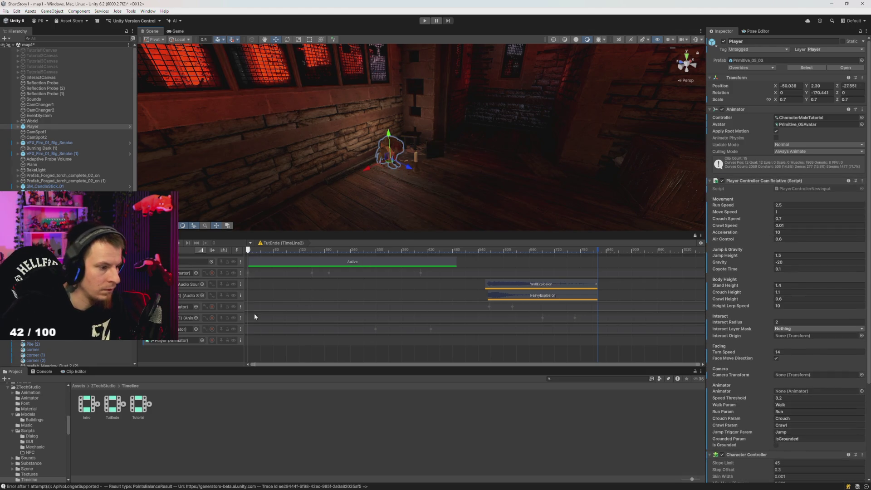
pyautogui.click(212, 339)
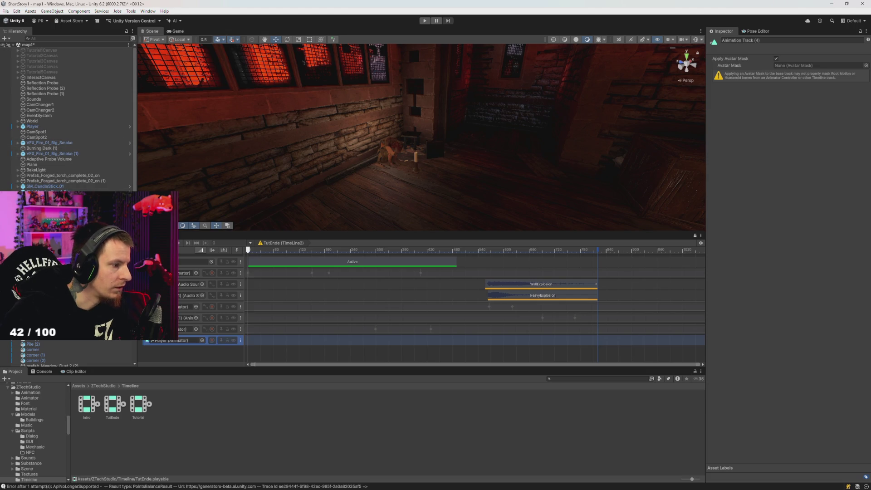
pyautogui.click(556, 139)
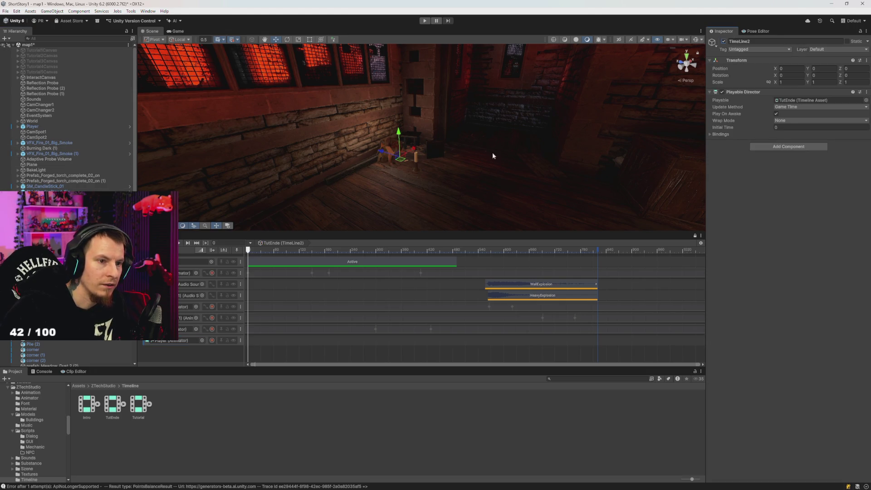
pyautogui.click(212, 340)
pyautogui.moveTo(386, 156); pyautogui.dragTo(545, 212)
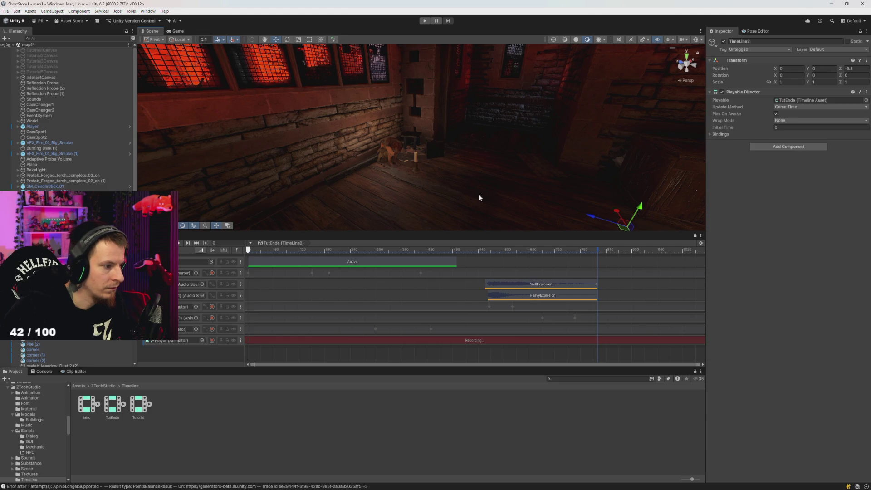
pyautogui.hotkey('ctrl', 'z')
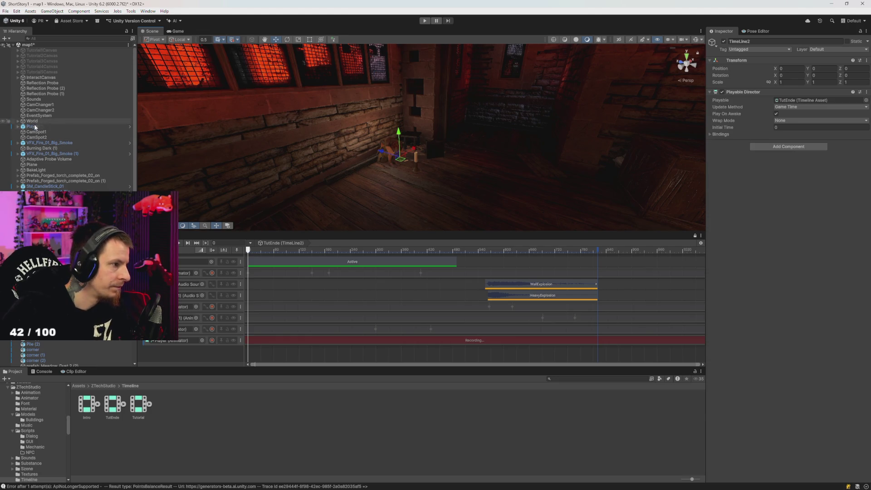
# Move the Player to position 3.687582, 1.035694, -4.71314 while the track records.
pyautogui.click(32, 126)
pyautogui.moveTo(410, 170)
pyautogui.mouseDown()
pyautogui.moveTo(585, 217)
pyautogui.moveTo(395, 195)
pyautogui.mouseUp()
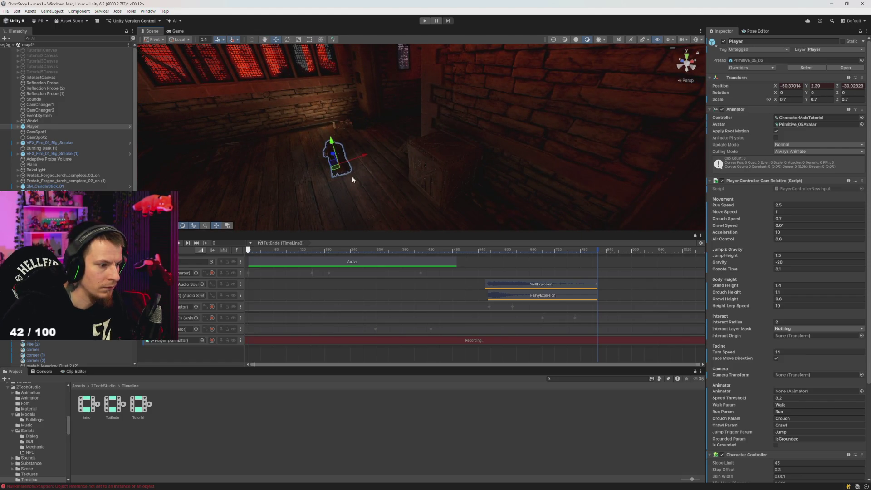
pyautogui.moveTo(317, 161); pyautogui.dragTo(358, 153)
pyautogui.click(348, 153)
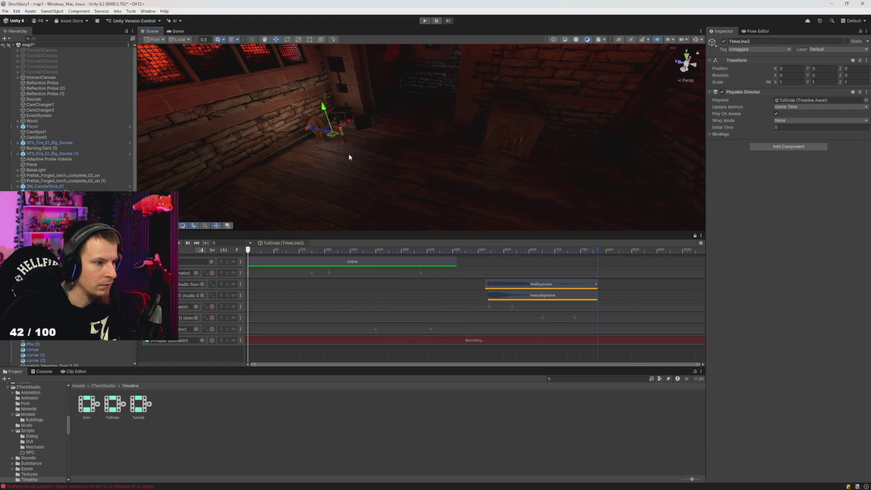
pyautogui.click(327, 165)
pyautogui.moveTo(301, 132)
pyautogui.mouseDown()
pyautogui.moveTo(434, 201)
pyautogui.moveTo(552, 241)
pyautogui.mouseUp()
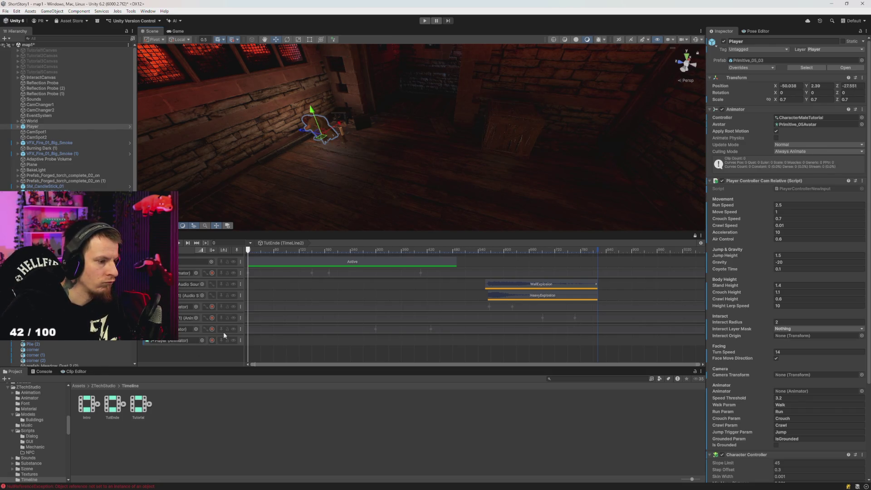
pyautogui.click(211, 340)
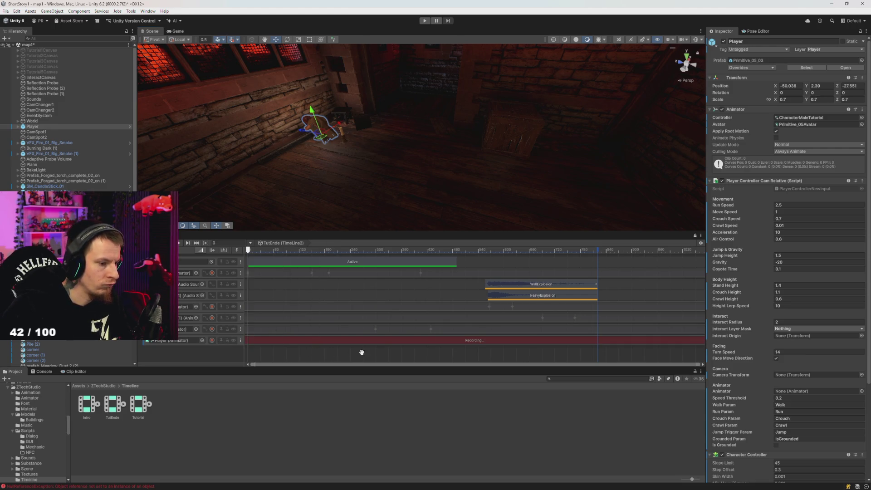
pyautogui.moveTo(320, 141)
pyautogui.mouseDown()
pyautogui.moveTo(554, 194)
pyautogui.moveTo(512, 187)
pyautogui.moveTo(407, 207)
pyautogui.moveTo(278, 154)
pyautogui.moveTo(535, 138)
pyautogui.moveTo(563, 164)
pyautogui.moveTo(550, 142)
pyautogui.moveTo(544, 163)
pyautogui.moveTo(548, 140)
pyautogui.moveTo(471, 195)
pyautogui.moveTo(454, 141)
pyautogui.moveTo(426, 182)
pyautogui.mouseUp()
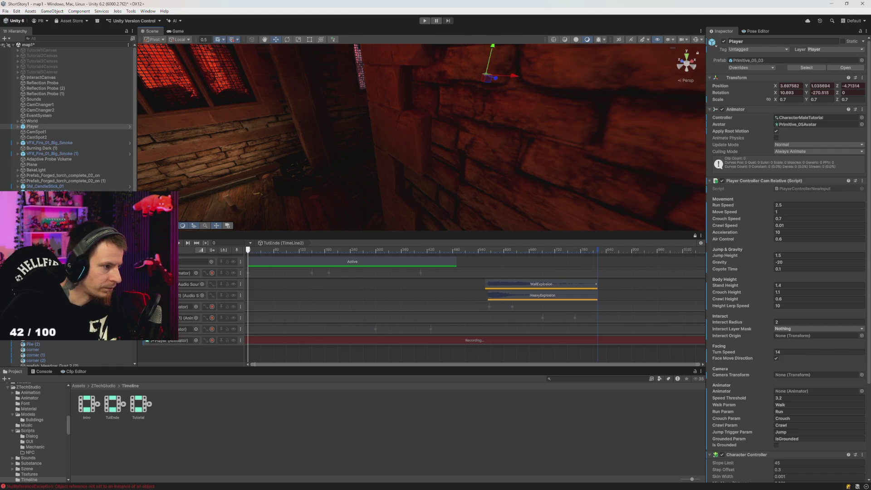
# Add a second Player animation track, then move the Player to about -46.774, 2.9, -32.35.
pyautogui.rightClick(178, 334)
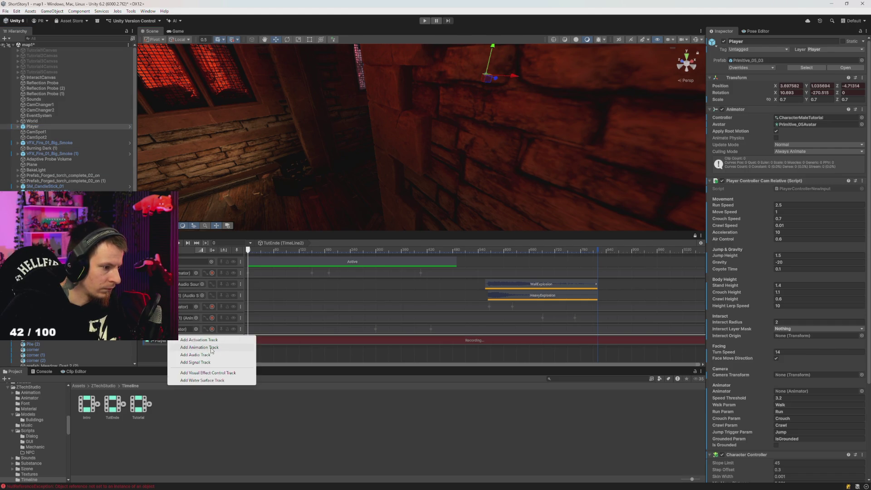
pyautogui.click(212, 348)
pyautogui.press('f')
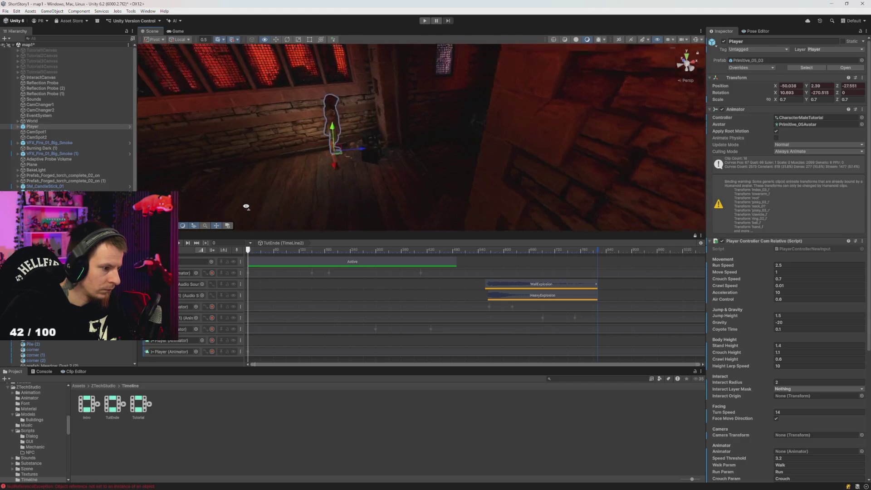
pyautogui.moveTo(398, 177)
pyautogui.mouseDown()
pyautogui.moveTo(474, 219)
pyautogui.moveTo(447, 203)
pyautogui.moveTo(475, 202)
pyautogui.mouseUp()
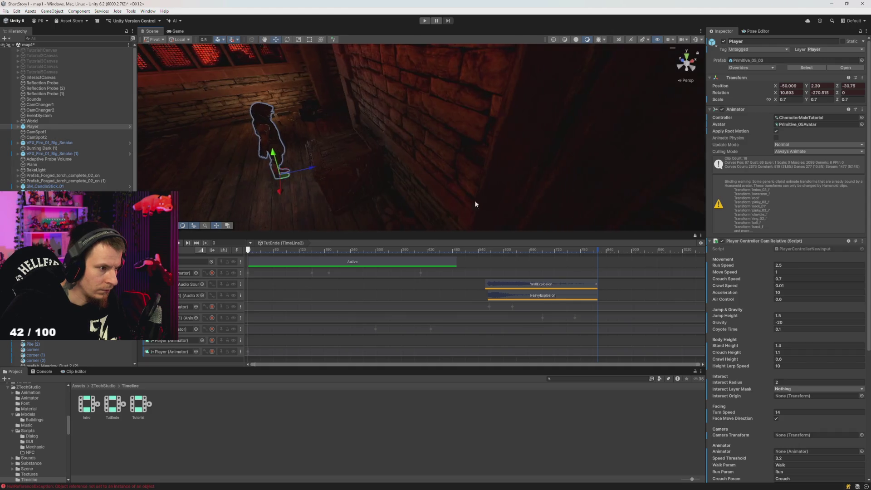
pyautogui.scroll(5, 290, 200)
pyautogui.moveTo(325, 223); pyautogui.dragTo(482, 167)
pyautogui.moveTo(320, 227)
pyautogui.mouseDown()
pyautogui.moveTo(476, 145)
pyautogui.moveTo(408, 190)
pyautogui.moveTo(416, 107)
pyautogui.moveTo(353, 136)
pyautogui.moveTo(370, 160)
pyautogui.moveTo(440, 170)
pyautogui.mouseUp()
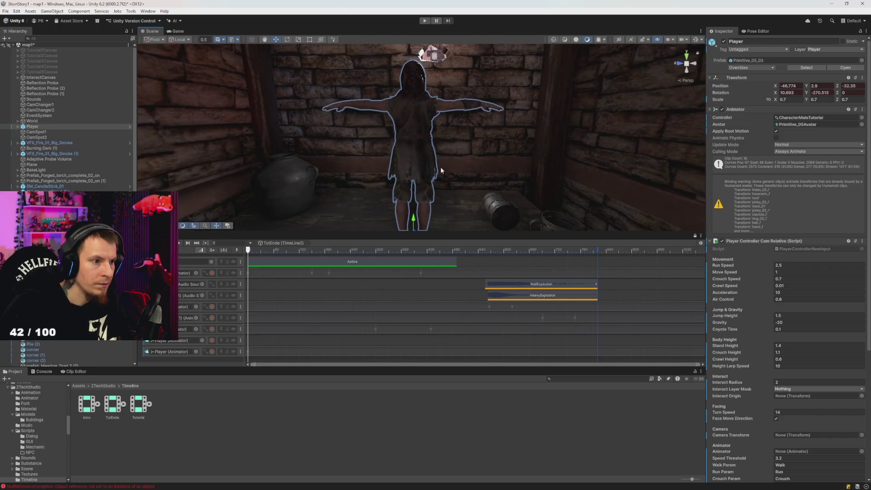
# Nudge the Player down onto the wooden floor at about -46.236, 0.0073, -32.547.
pyautogui.moveTo(413, 223)
pyautogui.mouseDown()
pyautogui.moveTo(412, 213)
pyautogui.moveTo(469, 240)
pyautogui.moveTo(380, 230)
pyautogui.moveTo(326, 172)
pyautogui.moveTo(308, 181)
pyautogui.moveTo(291, 214)
pyautogui.moveTo(278, 200)
pyautogui.mouseUp()
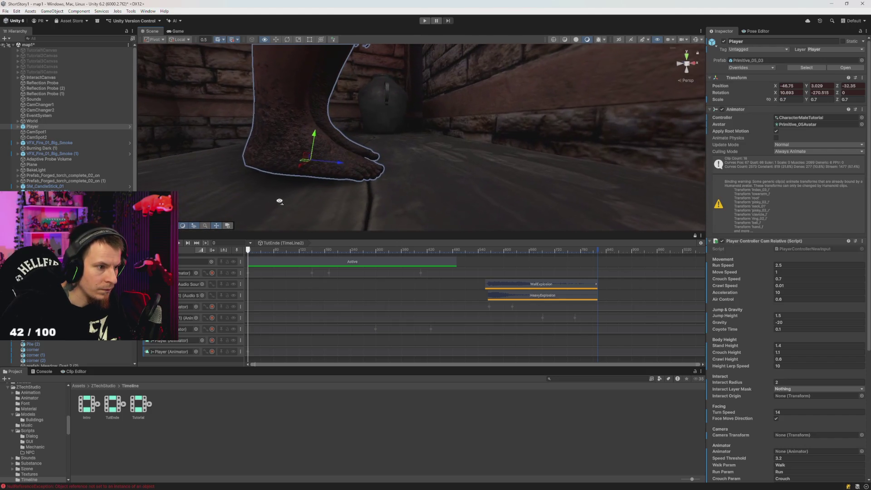
pyautogui.moveTo(314, 136); pyautogui.dragTo(313, 137)
pyautogui.moveTo(345, 167); pyautogui.dragTo(476, 184)
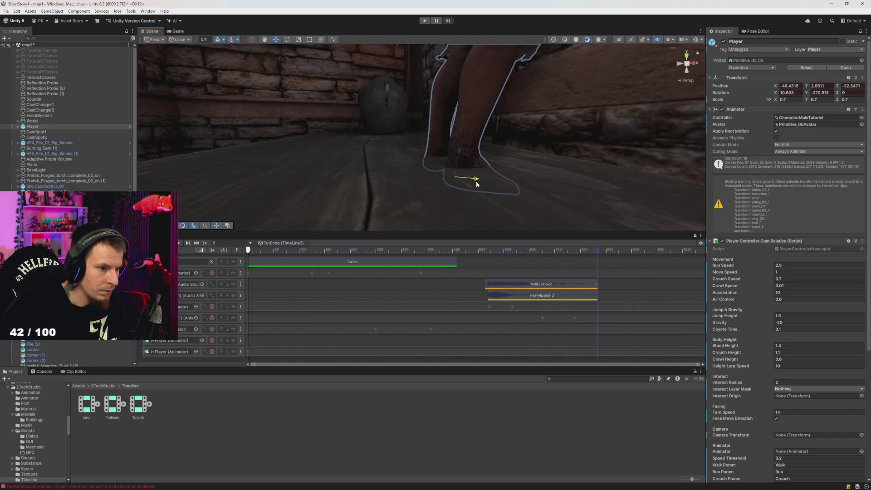
# Set the Player's Transform rotation to 0, 90, 0.
pyautogui.write('0')
pyautogui.press('Tab')
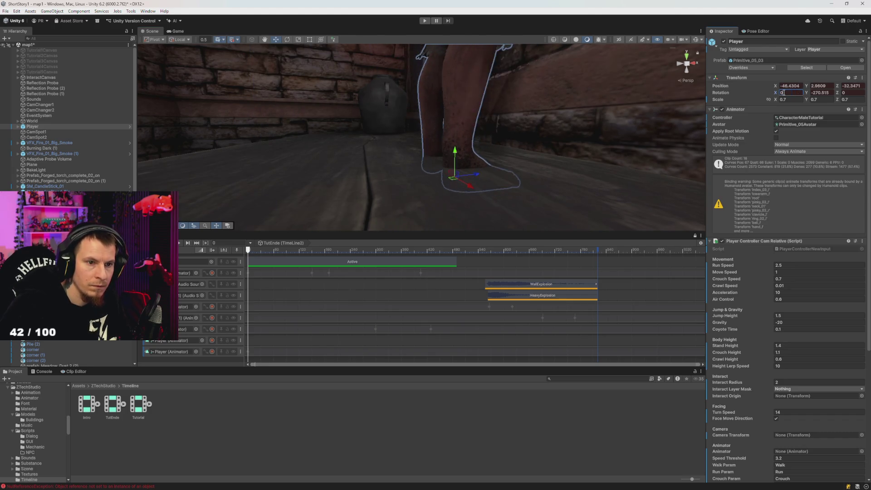
pyautogui.write('0')
pyautogui.press('Tab')
pyautogui.press('Return')
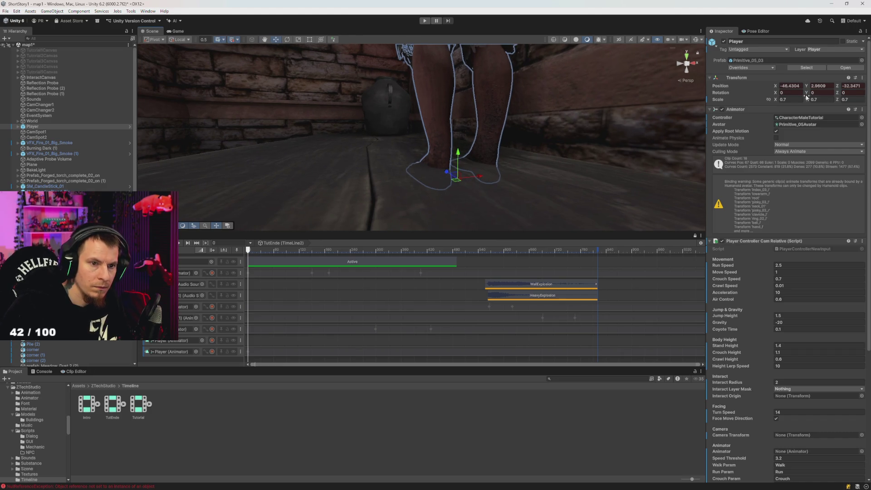
pyautogui.write('90')
pyautogui.press('Return')
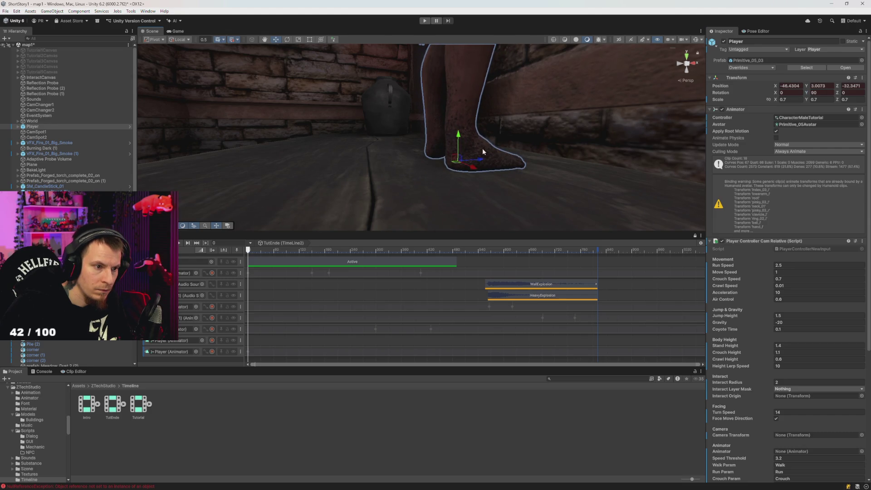
pyautogui.moveTo(481, 161)
pyautogui.mouseDown()
pyautogui.moveTo(433, 231)
pyautogui.moveTo(450, 217)
pyautogui.moveTo(421, 229)
pyautogui.moveTo(406, 213)
pyautogui.mouseUp()
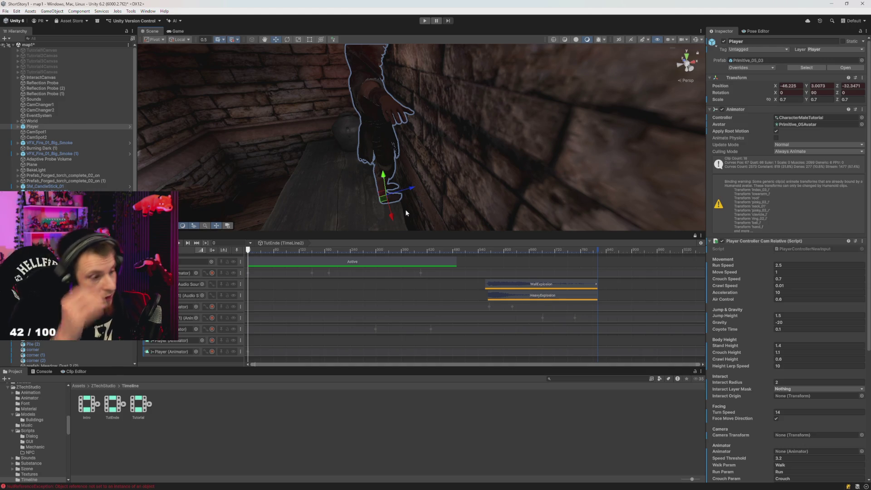
pyautogui.moveTo(413, 190)
pyautogui.mouseDown()
pyautogui.moveTo(399, 169)
pyautogui.moveTo(301, 247)
pyautogui.mouseUp()
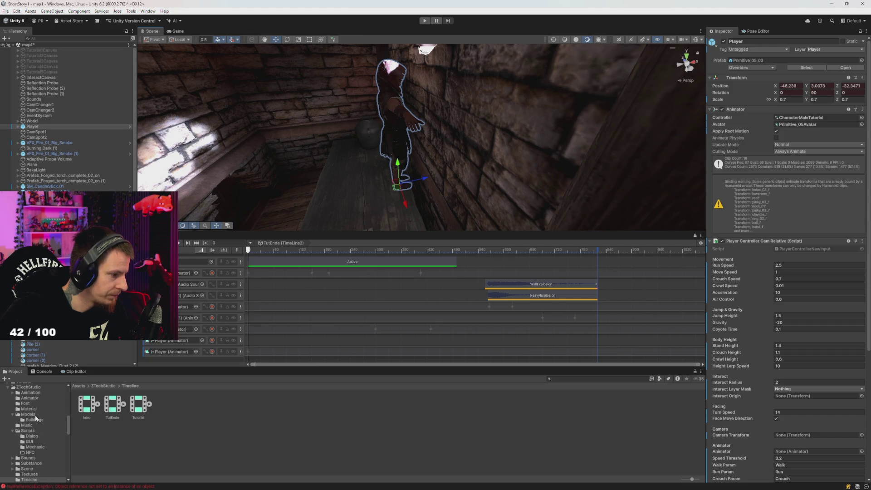
pyautogui.click(37, 398)
pyautogui.click(33, 392)
pyautogui.click(39, 398)
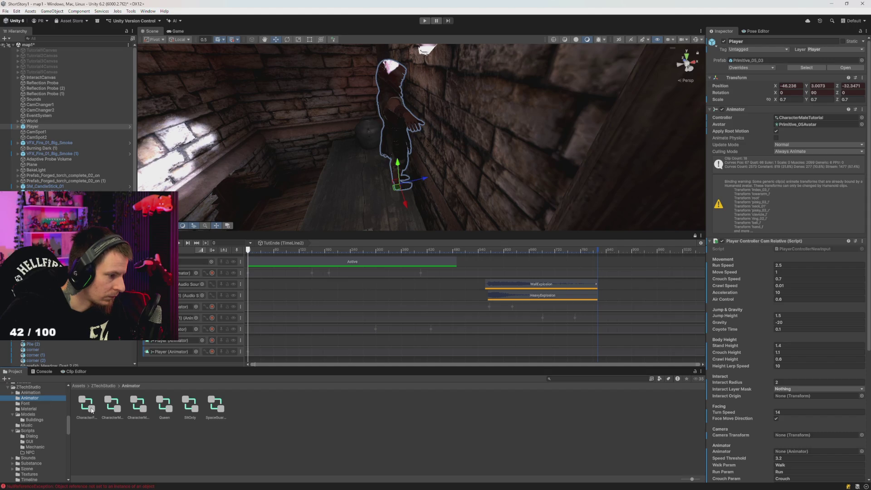
pyautogui.click(33, 393)
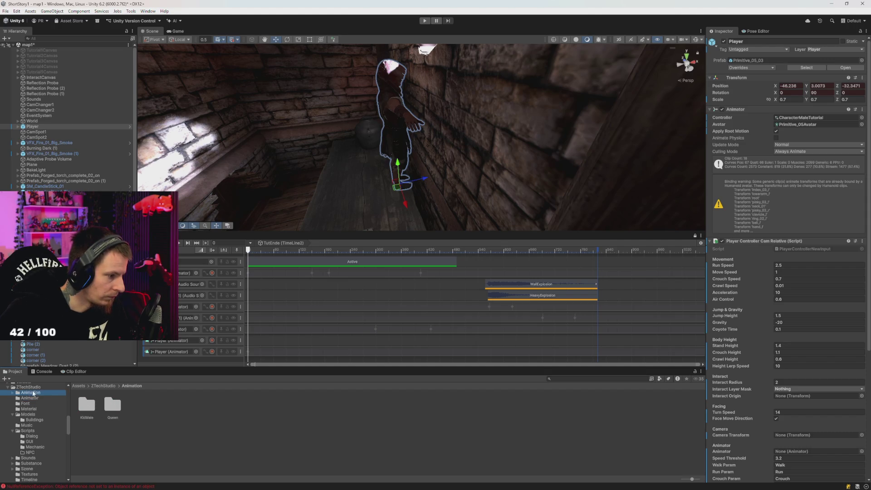
pyautogui.doubleClick(91, 405)
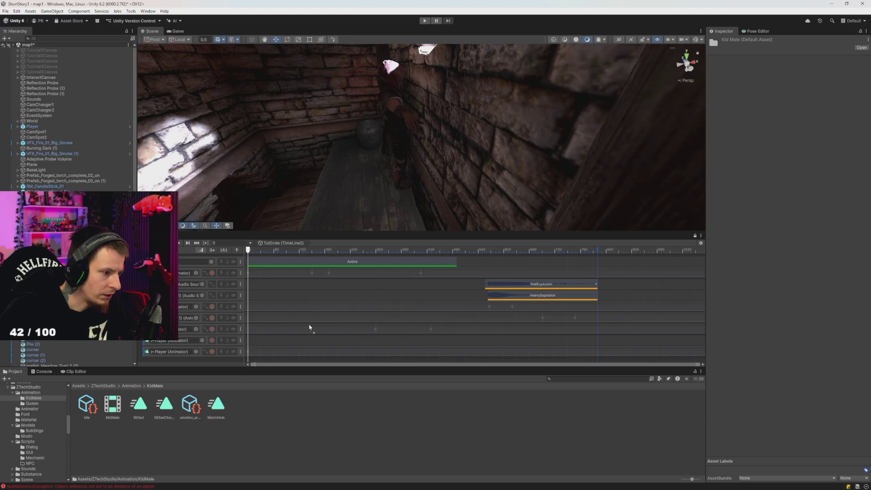
pyautogui.moveTo(253, 341); pyautogui.dragTo(254, 341)
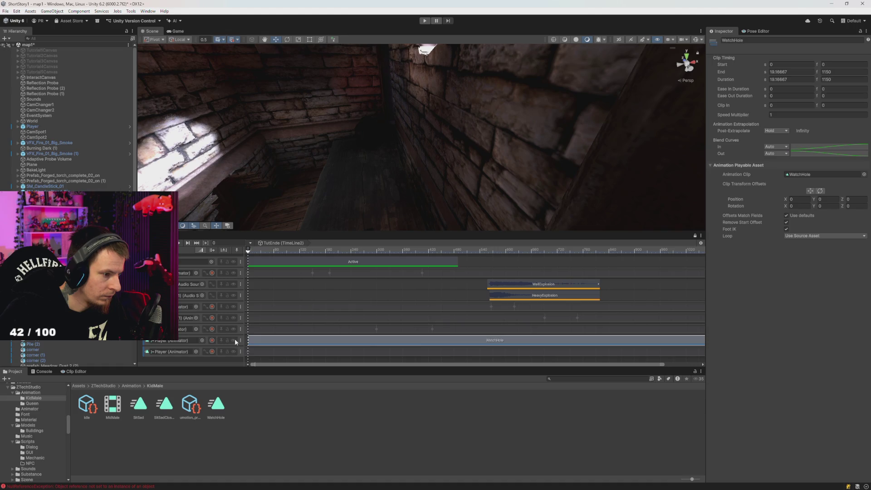
pyautogui.scroll(-5, 306, 347)
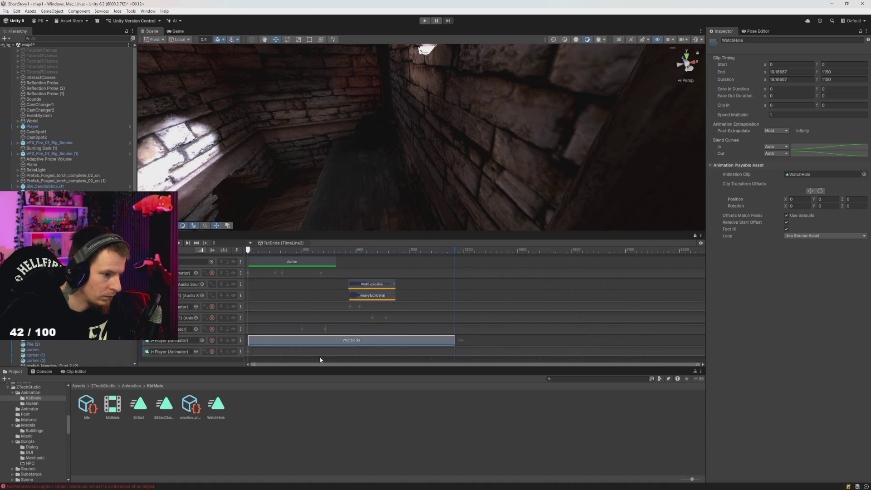
pyautogui.moveTo(275, 343)
pyautogui.mouseDown()
pyautogui.moveTo(219, 343)
pyautogui.moveTo(257, 343)
pyautogui.mouseUp()
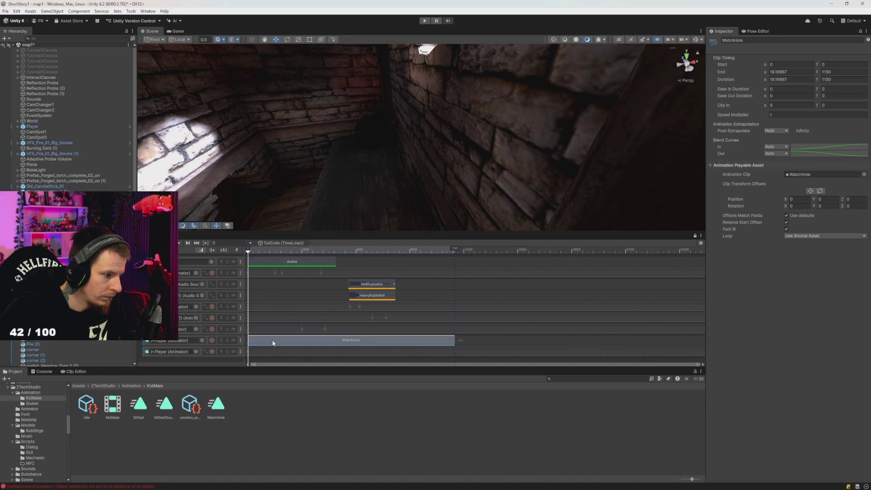
pyautogui.moveTo(257, 251)
pyautogui.mouseDown()
pyautogui.moveTo(292, 250)
pyautogui.moveTo(249, 251)
pyautogui.mouseUp()
pyautogui.moveTo(278, 190)
pyautogui.mouseDown()
pyautogui.moveTo(241, 156)
pyautogui.moveTo(303, 142)
pyautogui.mouseUp()
pyautogui.moveTo(258, 345)
pyautogui.mouseDown()
pyautogui.moveTo(292, 345)
pyautogui.moveTo(259, 348)
pyautogui.mouseUp()
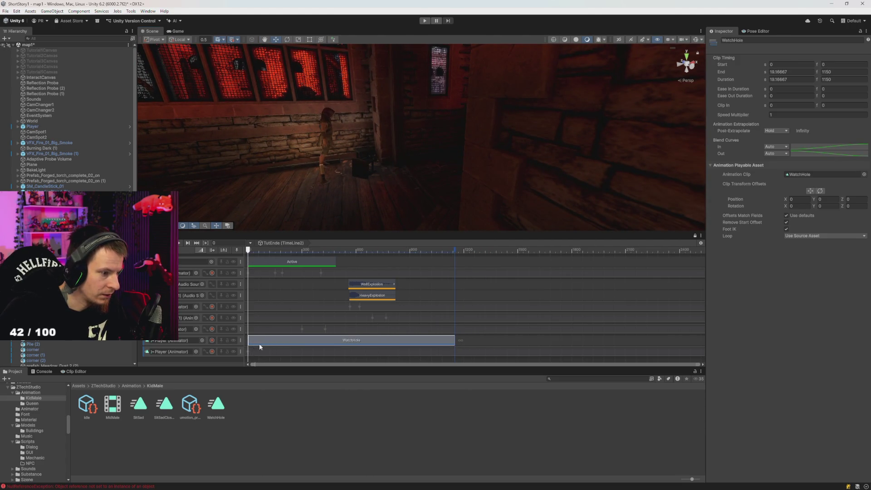
pyautogui.moveTo(149, 346); pyautogui.dragTo(155, 356)
pyautogui.moveTo(317, 150)
pyautogui.mouseDown()
pyautogui.moveTo(334, 192)
pyautogui.moveTo(321, 188)
pyautogui.moveTo(320, 197)
pyautogui.mouseUp()
pyautogui.hotkey('ctrl', 'z')
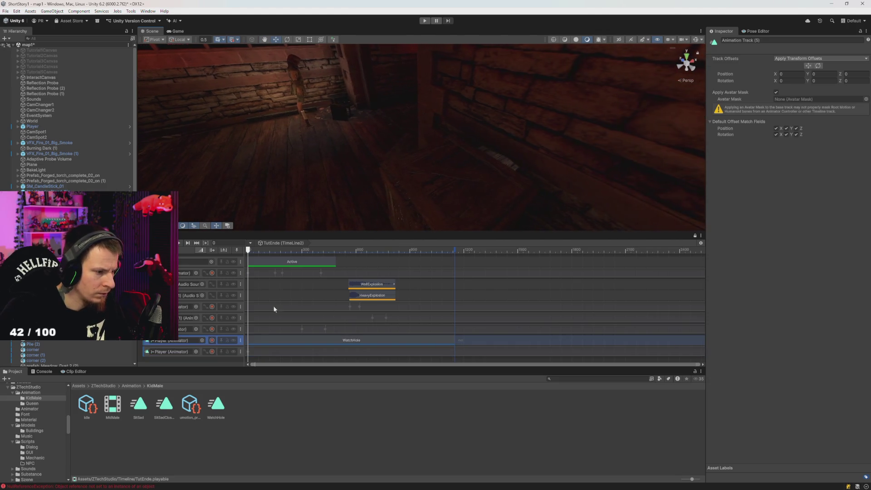
# Scrub the timeline to preview the character's leg and foot pose between frames 42 and 250.
pyautogui.moveTo(282, 250)
pyautogui.mouseDown()
pyautogui.moveTo(375, 266)
pyautogui.moveTo(268, 261)
pyautogui.moveTo(228, 270)
pyautogui.moveTo(409, 295)
pyautogui.moveTo(345, 300)
pyautogui.moveTo(219, 287)
pyautogui.mouseUp()
pyautogui.moveTo(267, 160)
pyautogui.mouseDown()
pyautogui.moveTo(295, 135)
pyautogui.moveTo(288, 224)
pyautogui.mouseUp()
pyautogui.moveTo(250, 253)
pyautogui.mouseDown()
pyautogui.moveTo(303, 258)
pyautogui.moveTo(272, 267)
pyautogui.moveTo(300, 273)
pyautogui.moveTo(248, 270)
pyautogui.mouseUp()
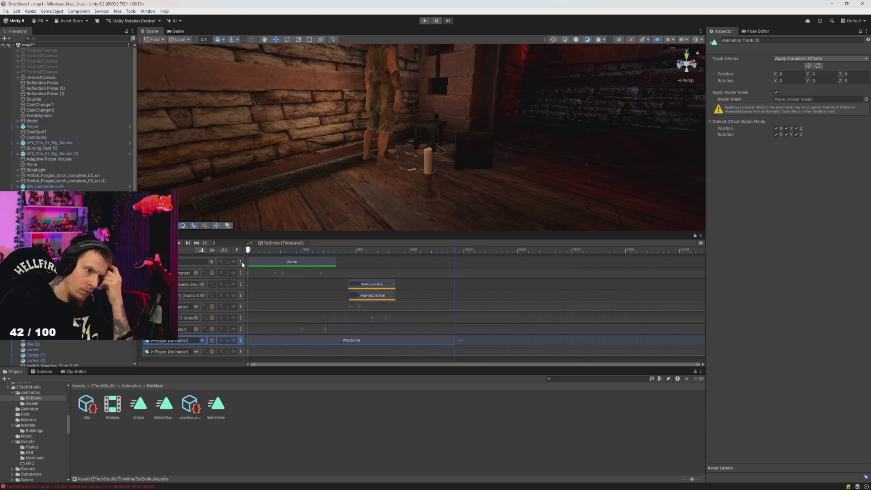
pyautogui.moveTo(248, 263)
pyautogui.mouseDown()
pyautogui.moveTo(279, 267)
pyautogui.moveTo(241, 273)
pyautogui.moveTo(275, 277)
pyautogui.moveTo(242, 275)
pyautogui.moveTo(298, 283)
pyautogui.moveTo(210, 276)
pyautogui.mouseUp()
pyautogui.moveTo(417, 164)
pyautogui.mouseDown()
pyautogui.moveTo(429, 163)
pyautogui.moveTo(286, 117)
pyautogui.moveTo(326, 105)
pyautogui.moveTo(298, 124)
pyautogui.moveTo(324, 120)
pyautogui.mouseUp()
pyautogui.scroll(5, 323, 121)
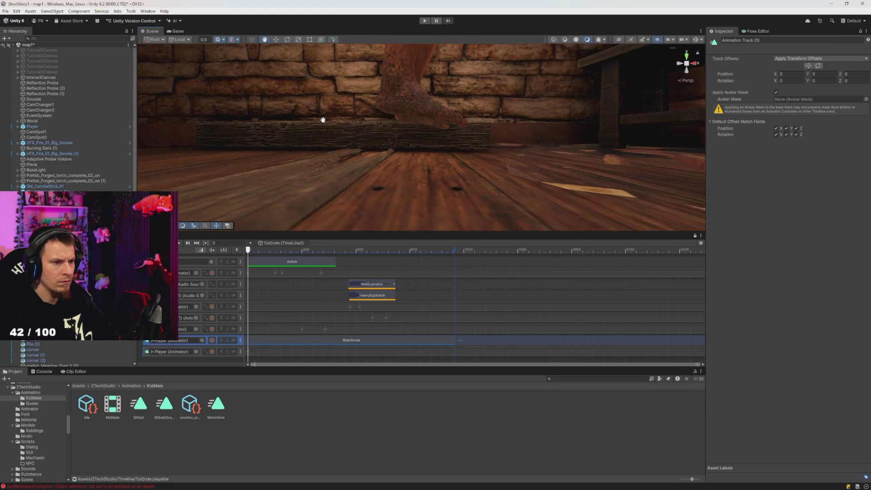
pyautogui.moveTo(257, 249); pyautogui.dragTo(295, 260)
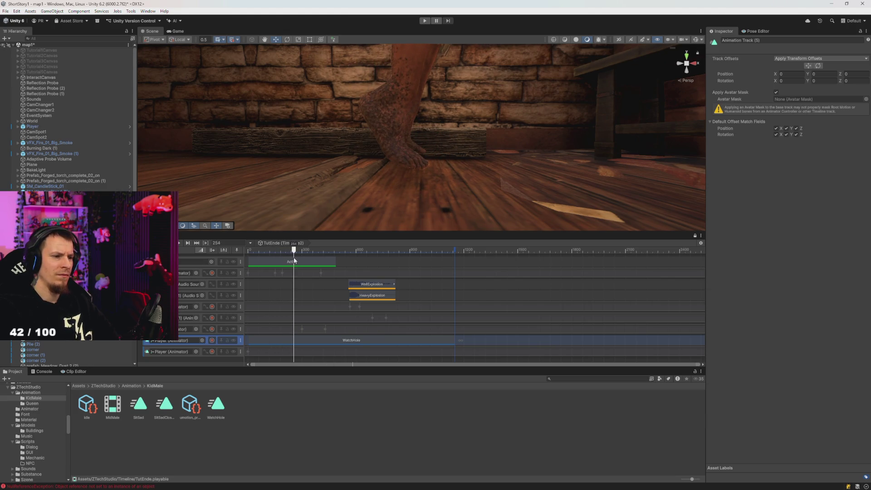
pyautogui.scroll(-10, 414, 171)
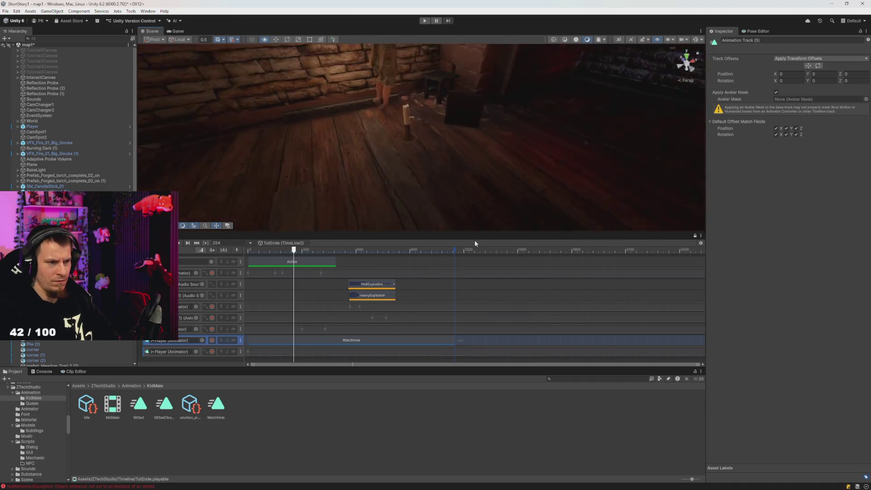
pyautogui.moveTo(475, 236); pyautogui.dragTo(326, 308)
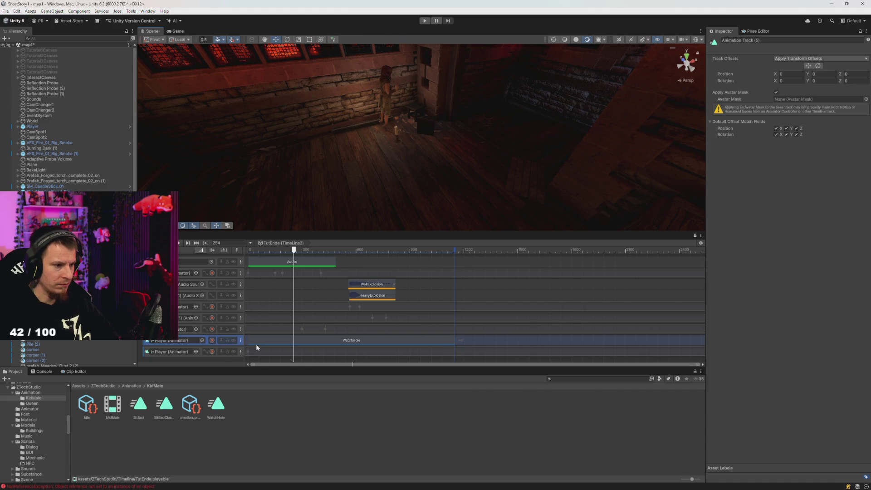
# Reset the timeline to frame 0, move the Player to -50, 2.39, -32.2, and record the lower track.
pyautogui.moveTo(277, 249); pyautogui.dragTo(202, 259)
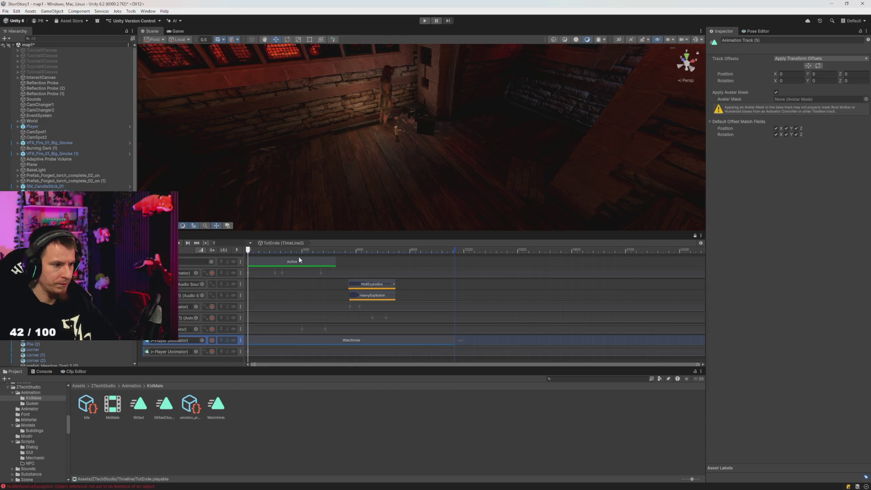
pyautogui.moveTo(299, 194)
pyautogui.mouseDown()
pyautogui.moveTo(307, 185)
pyautogui.moveTo(471, 178)
pyautogui.moveTo(403, 185)
pyautogui.mouseUp()
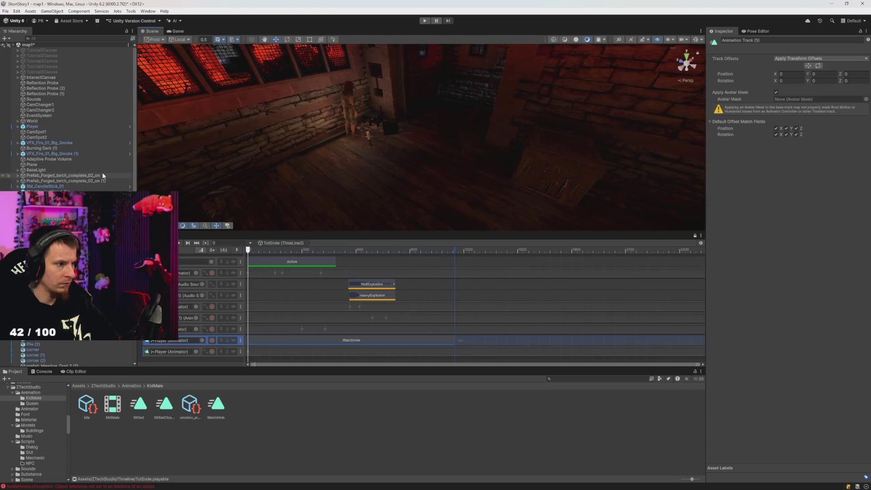
pyautogui.click(38, 127)
pyautogui.moveTo(374, 143); pyautogui.dragTo(470, 192)
pyautogui.click(212, 352)
# Record and undo several Player moves, leaving it at -50.038, 2.39, -27.551, then clear the Console.
pyautogui.moveTo(317, 213)
pyautogui.mouseDown()
pyautogui.moveTo(344, 162)
pyautogui.moveTo(472, 197)
pyautogui.mouseUp()
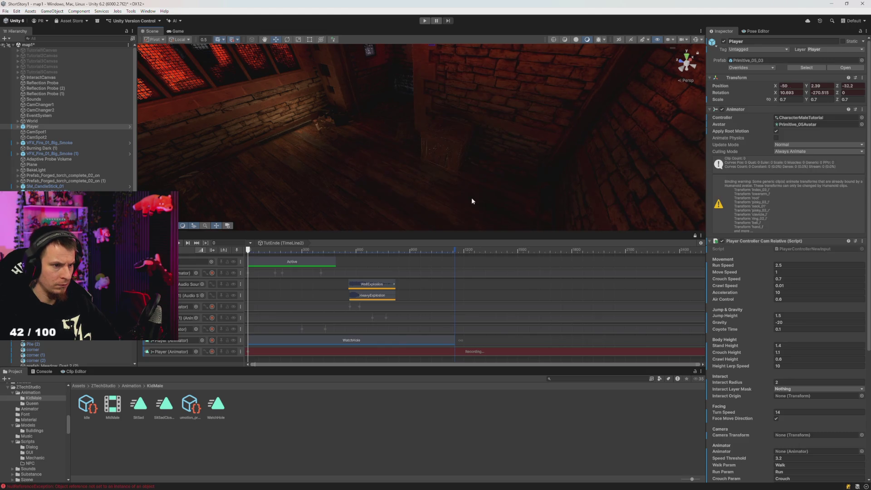
pyautogui.moveTo(323, 134)
pyautogui.mouseDown()
pyautogui.moveTo(480, 213)
pyautogui.moveTo(492, 211)
pyautogui.mouseUp()
pyautogui.hotkey('ctrl', 'z')
pyautogui.moveTo(323, 134); pyautogui.dragTo(458, 209)
pyautogui.hotkey('ctrl', 'z')
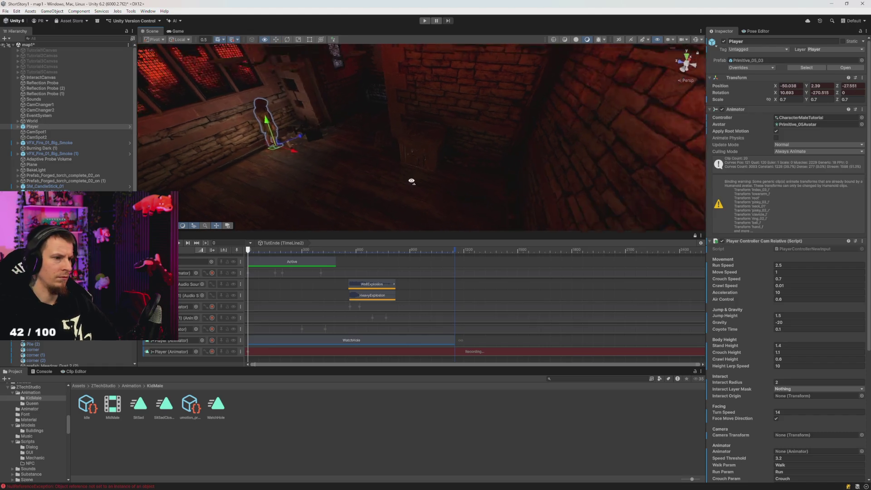
pyautogui.moveTo(316, 153)
pyautogui.mouseDown()
pyautogui.moveTo(408, 185)
pyautogui.moveTo(395, 183)
pyautogui.moveTo(396, 137)
pyautogui.mouseUp()
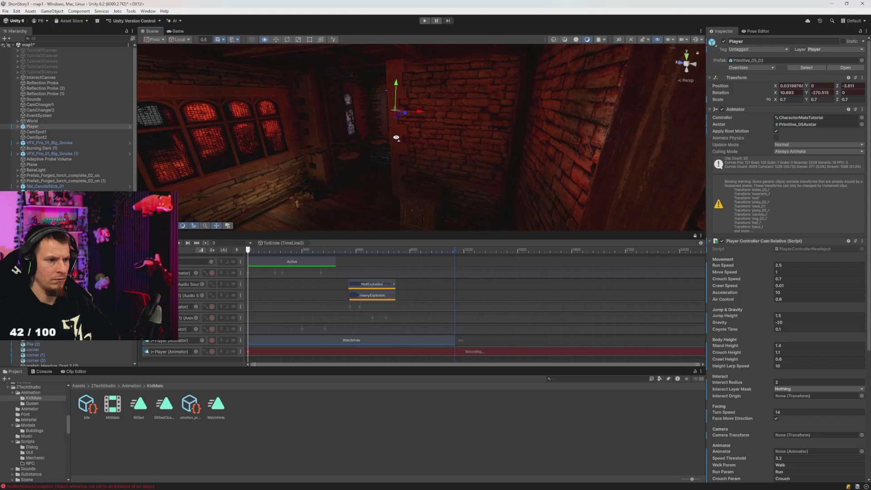
pyautogui.hotkey('ctrl', 'z')
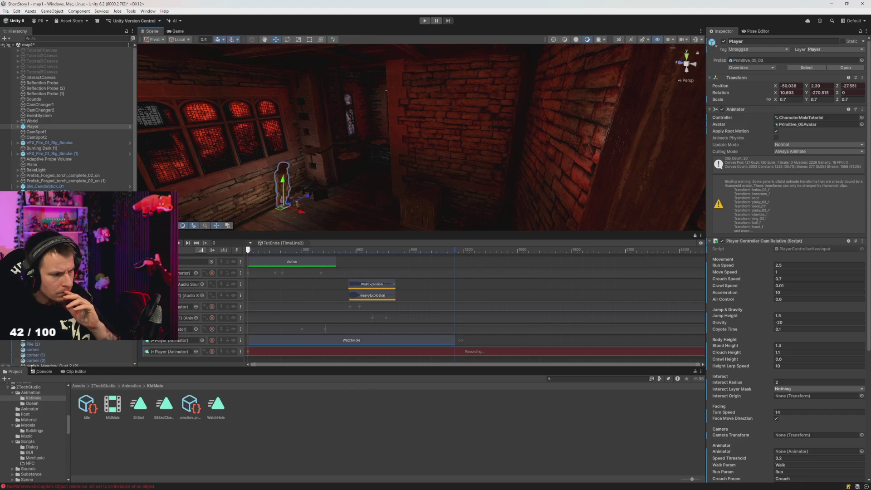
pyautogui.click(44, 372)
pyautogui.click(7, 378)
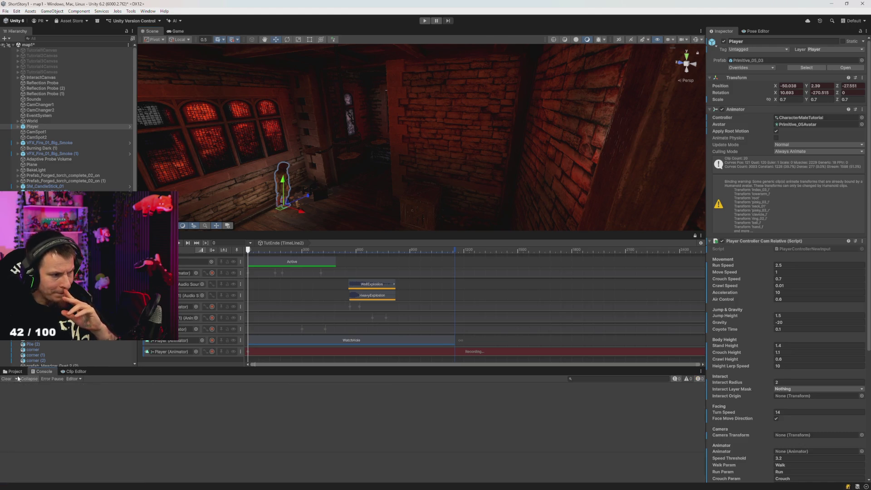
# Open the NullReferenceException's AnimationRecording.Process line in TimelineRecording, then close the script.
pyautogui.moveTo(247, 206)
pyautogui.mouseDown()
pyautogui.moveTo(298, 217)
pyautogui.moveTo(265, 167)
pyautogui.moveTo(310, 165)
pyautogui.moveTo(433, 193)
pyautogui.moveTo(415, 190)
pyautogui.moveTo(425, 186)
pyautogui.mouseUp()
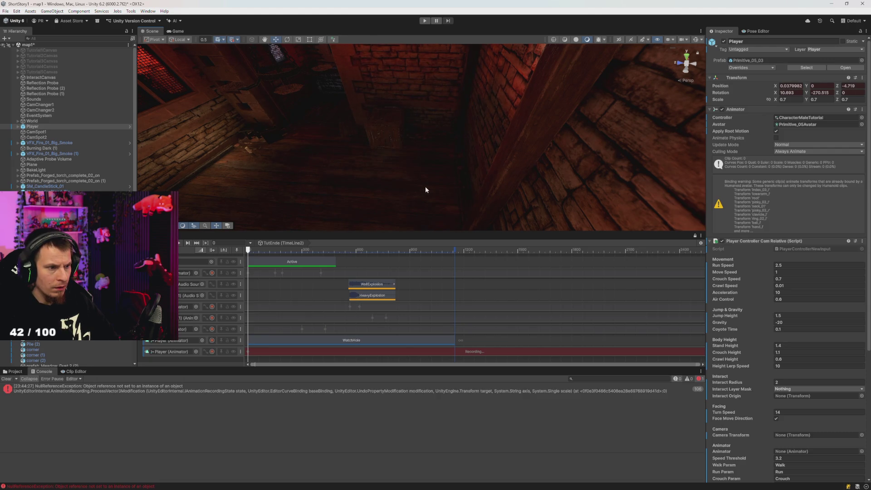
pyautogui.click(162, 393)
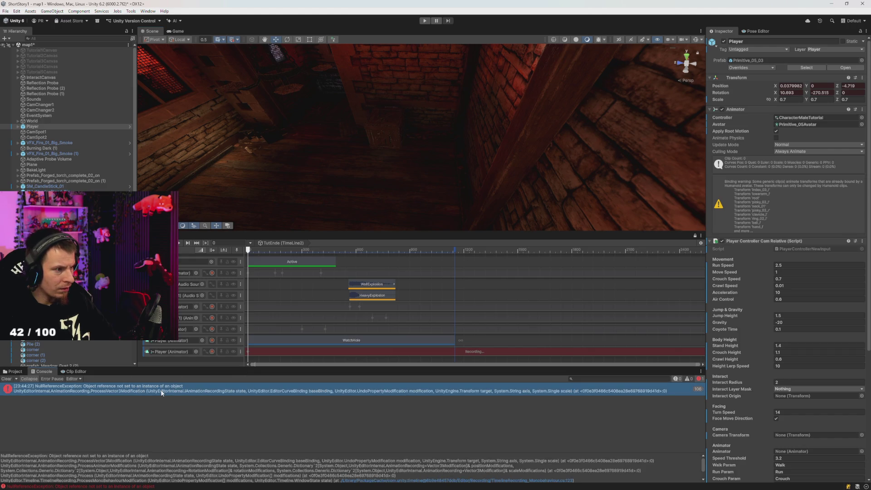
pyautogui.doubleClick(161, 392)
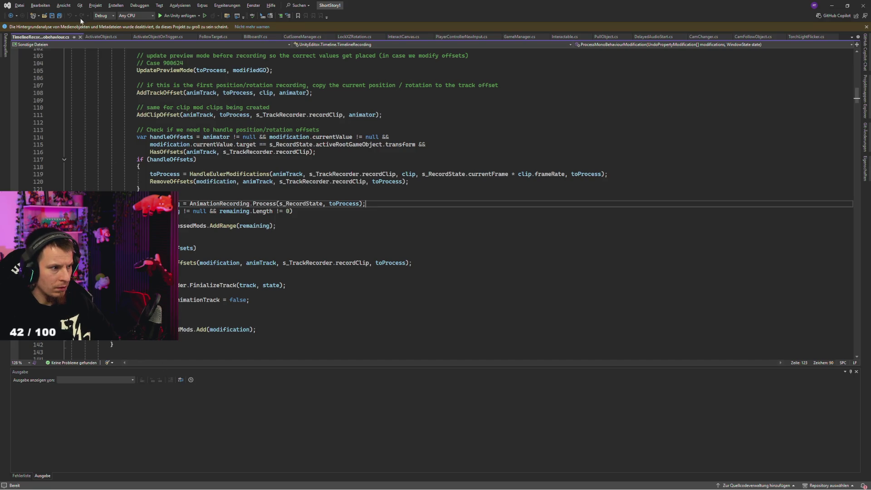
pyautogui.click(80, 37)
# Switch from Visual Studio back to the Unity editor with Alt+Tab.
pyautogui.hotkey('alt', 'Tab')
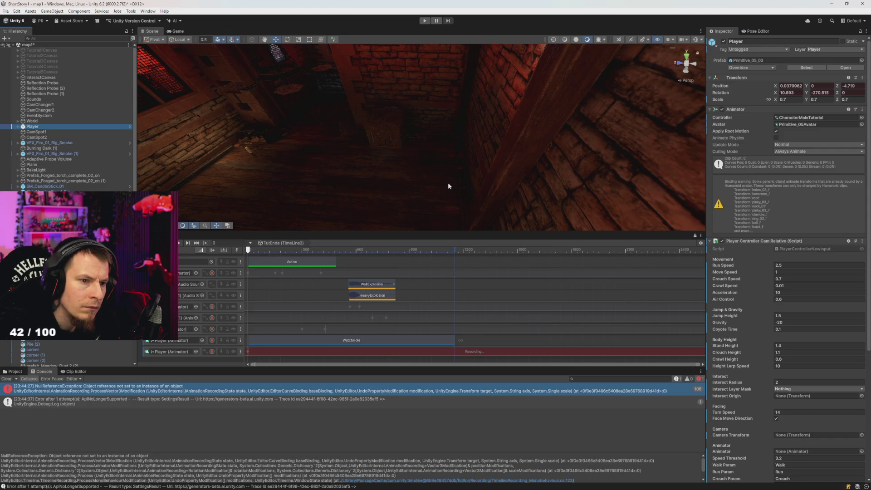
# Frame the Player and stop recording on the lower Player (Animator) track.
pyautogui.moveTo(447, 186)
pyautogui.mouseDown()
pyautogui.moveTo(436, 175)
pyautogui.moveTo(342, 156)
pyautogui.moveTo(365, 201)
pyautogui.moveTo(366, 184)
pyautogui.mouseUp()
pyautogui.hotkey('ctrl', 'alt', 'f')
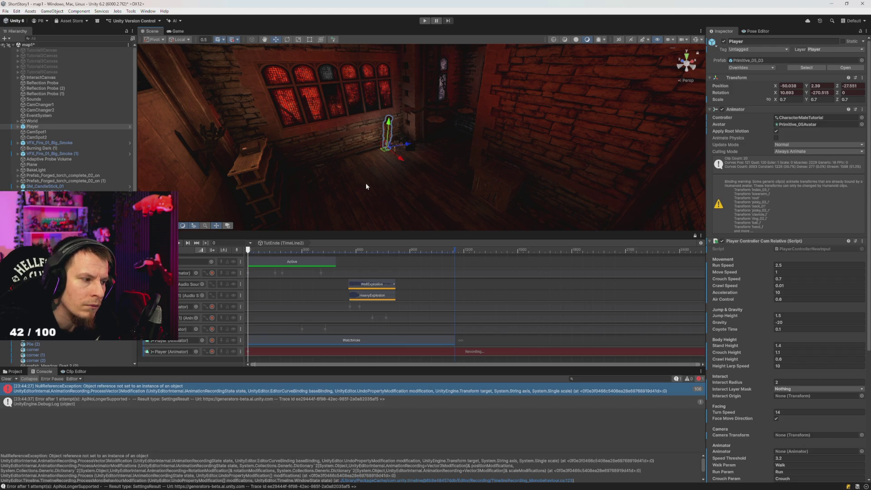
pyautogui.click(212, 351)
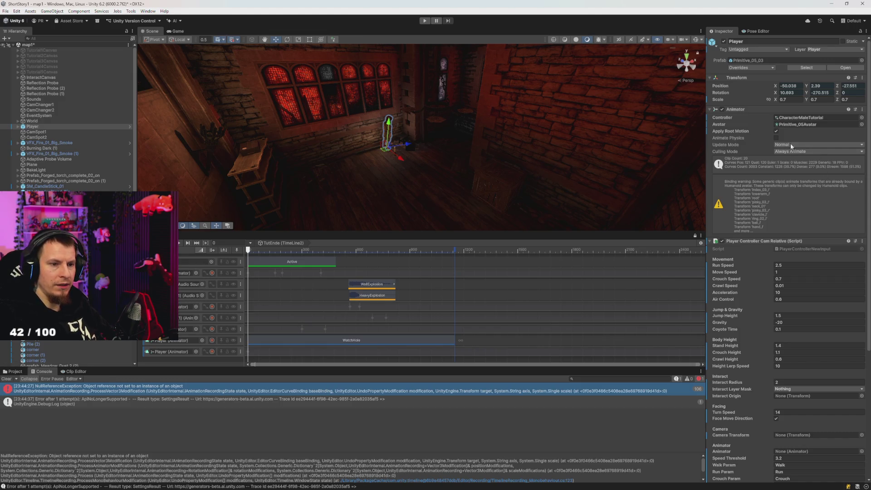
# Toggle Apply Root Motion off and on while previewing to frame 384, and locate the Player's avatar asset.
pyautogui.click(776, 131)
pyautogui.moveTo(275, 249)
pyautogui.mouseDown()
pyautogui.moveTo(343, 249)
pyautogui.moveTo(249, 249)
pyautogui.moveTo(366, 249)
pyautogui.moveTo(219, 253)
pyautogui.mouseUp()
pyautogui.click(775, 132)
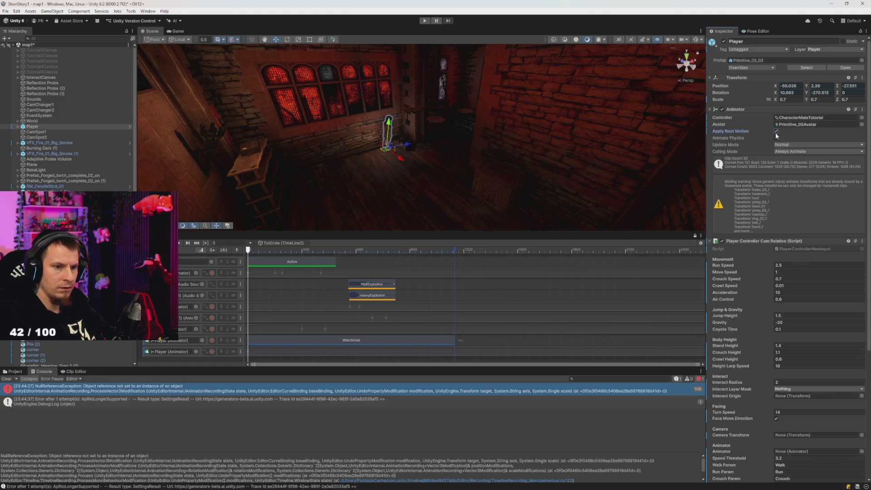
pyautogui.click(812, 125)
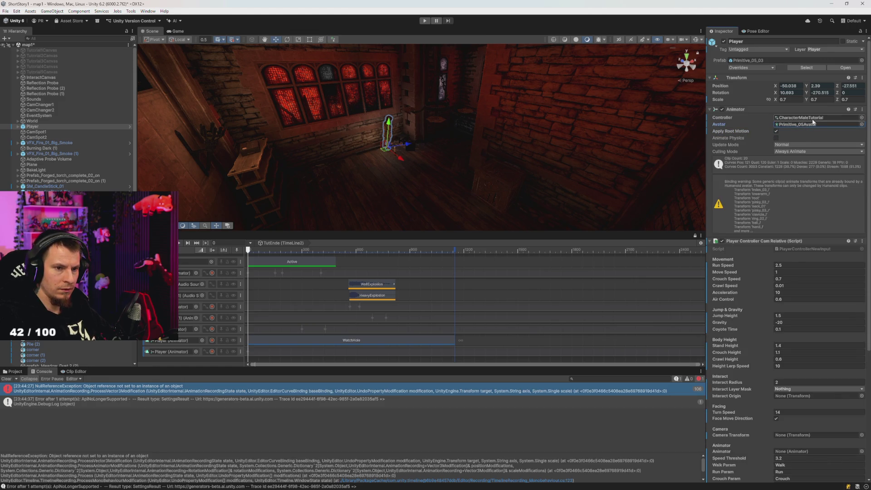
pyautogui.click(15, 371)
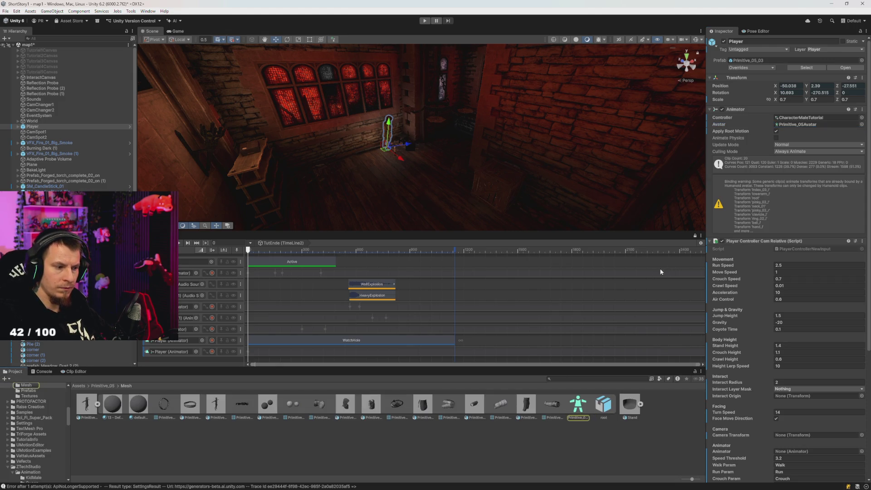
# Locate the Player's source prefab and inspect the Primitive_05_01 and Primitive_05_03 prefabs.
pyautogui.click(748, 60)
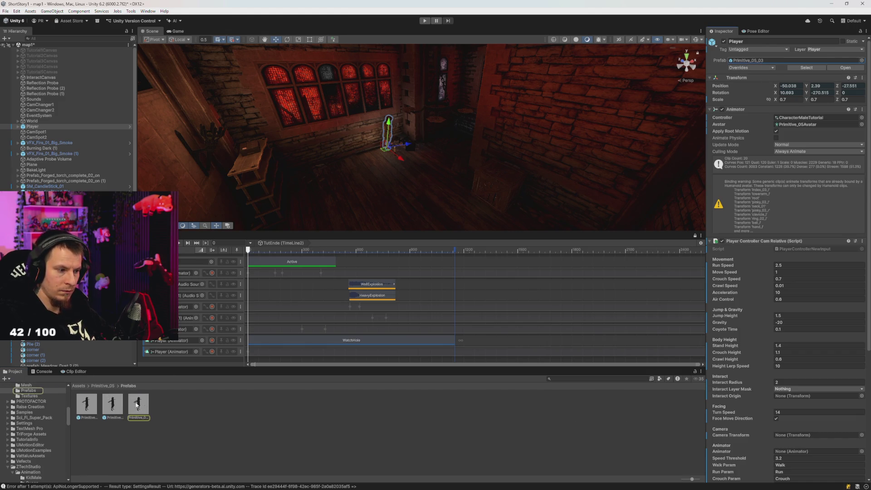
pyautogui.click(138, 405)
pyautogui.click(137, 405)
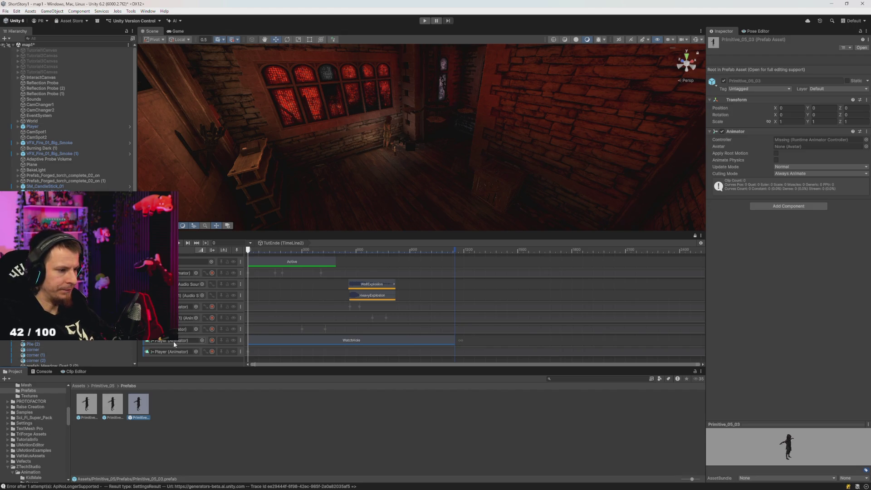
# Locate the CharacterMaleTutorial controller and Primitive_05Avatar, then view the Primitive_05 model's import settings.
pyautogui.click(32, 127)
pyautogui.click(806, 118)
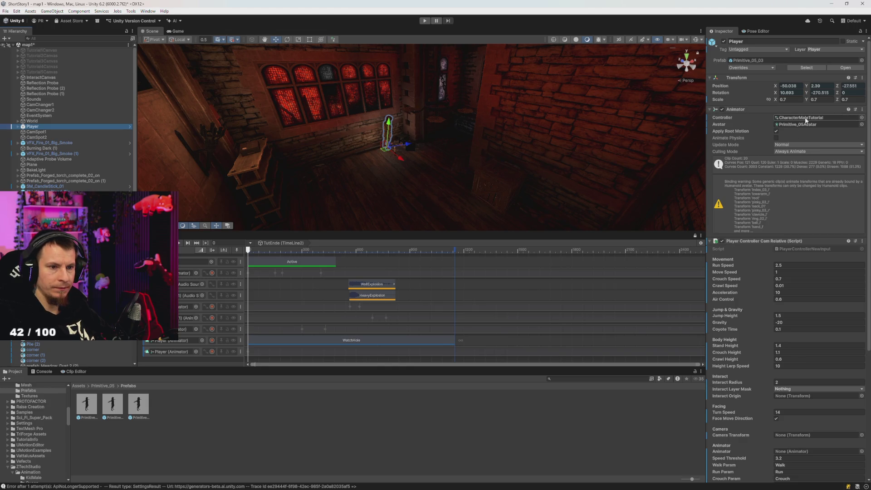
pyautogui.click(798, 125)
pyautogui.click(577, 403)
pyautogui.click(86, 404)
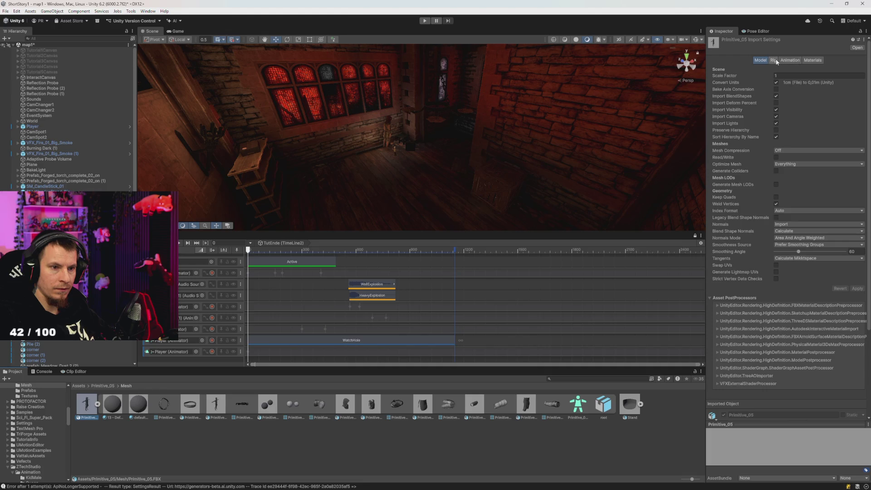
# Open Primitive_05's Rig settings and its Humanoid avatar configuration to view the T-pose.
pyautogui.click(773, 60)
pyautogui.click(847, 87)
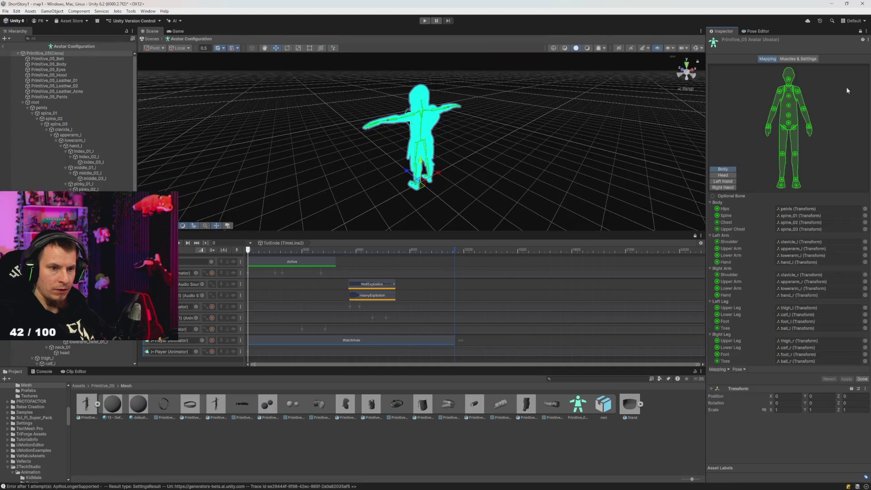
pyautogui.moveTo(498, 121)
pyautogui.mouseDown()
pyautogui.moveTo(490, 91)
pyautogui.moveTo(514, 104)
pyautogui.mouseUp()
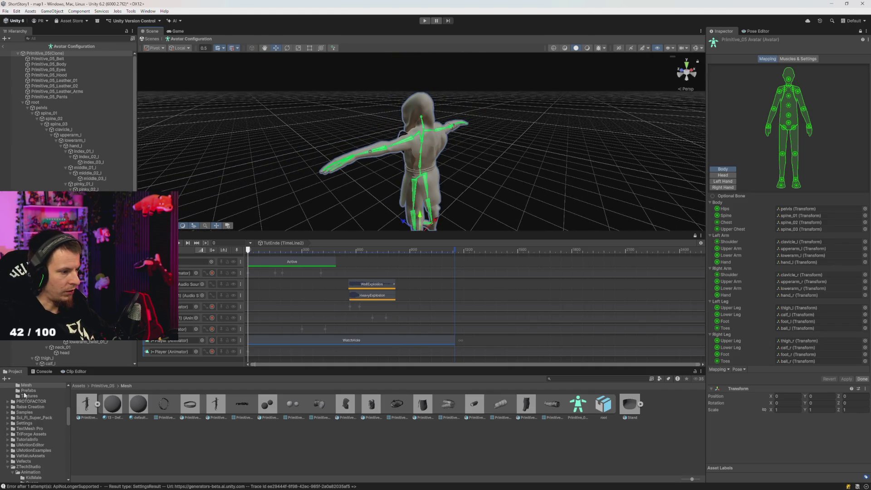
# Preview the KidMale SitSadCloseUp clip on the avatar, then finish the configuration with Done.
pyautogui.scroll(-3, 39, 425)
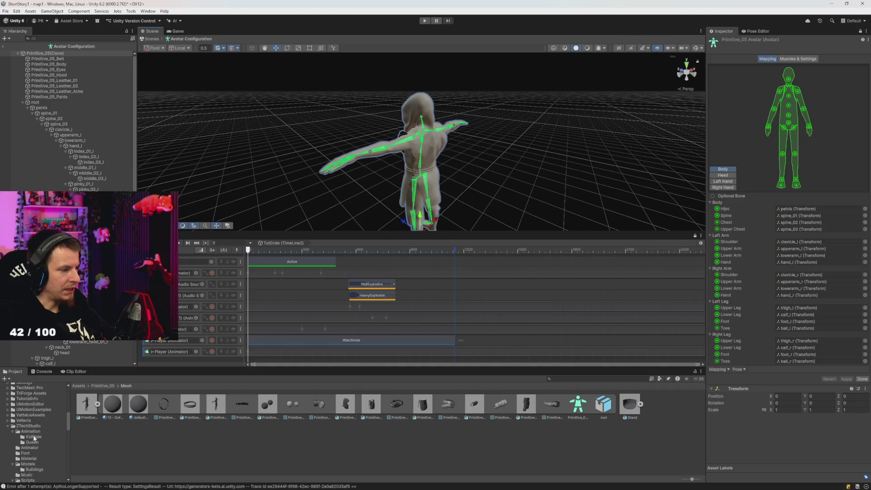
pyautogui.click(34, 437)
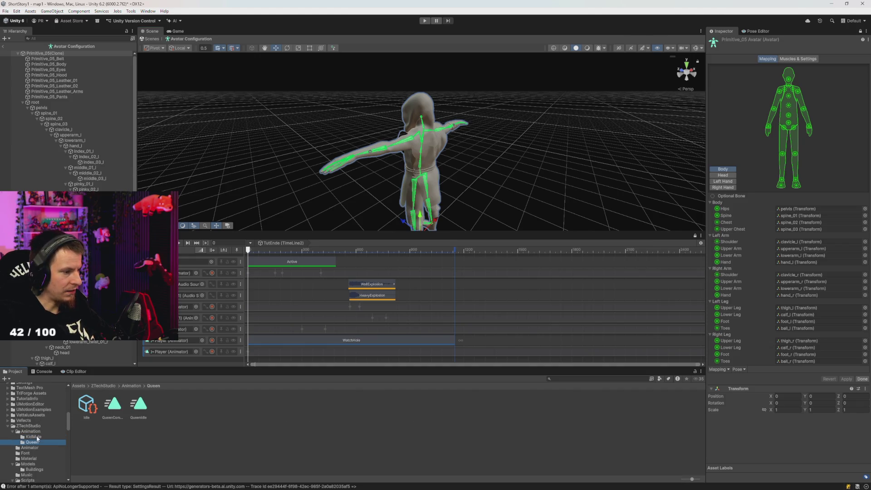
pyautogui.click(168, 407)
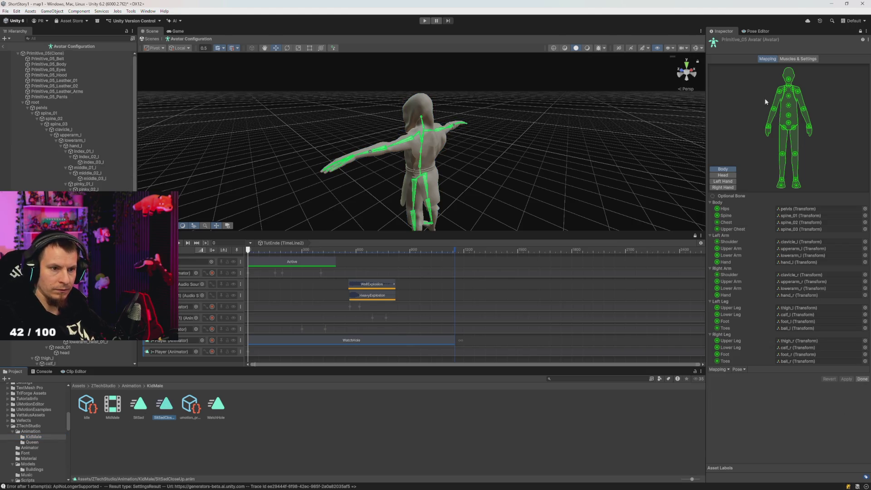
pyautogui.click(862, 378)
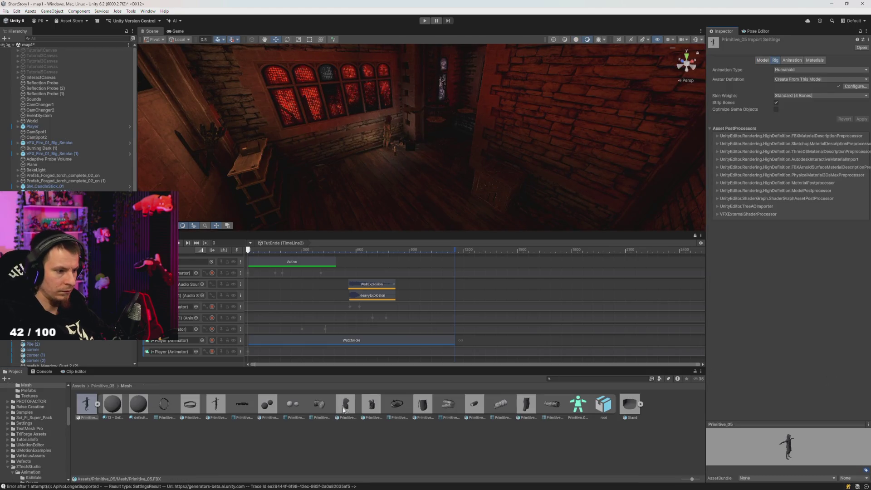
# Browse the KidMale animation clips, inspecting SitSad and then WatchHole.
pyautogui.scroll(-5, 37, 443)
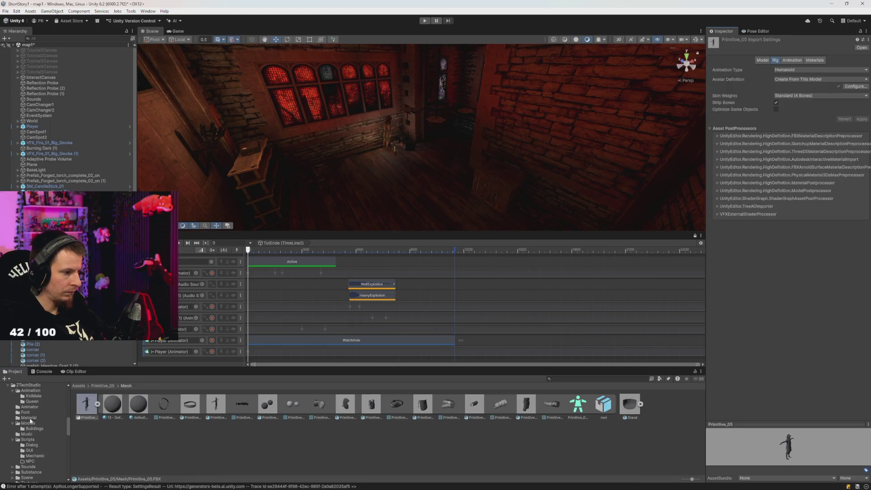
pyautogui.click(33, 416)
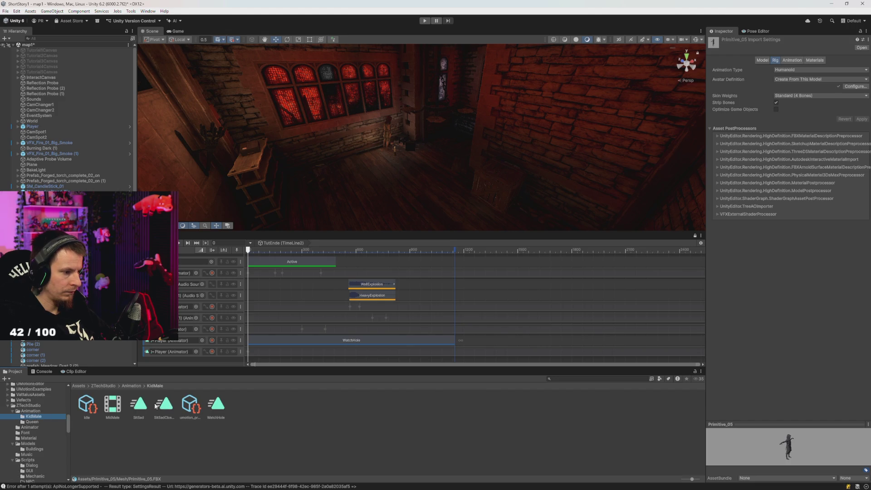
pyautogui.click(139, 404)
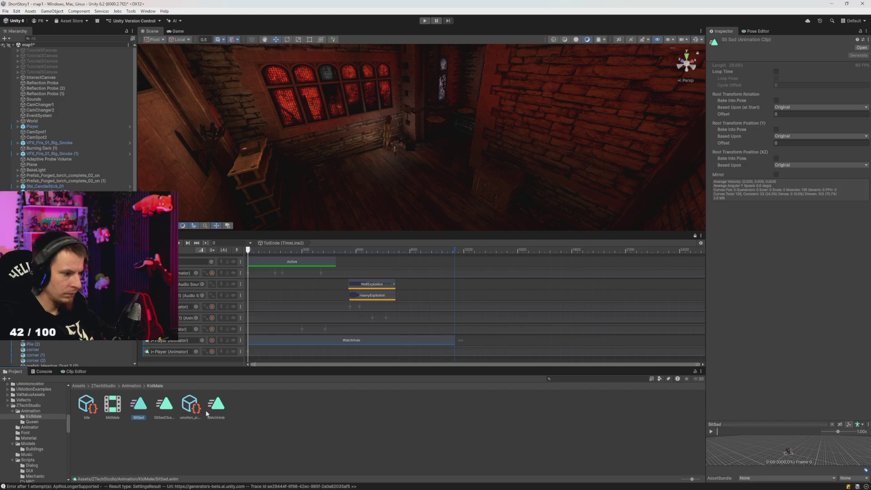
pyautogui.click(219, 408)
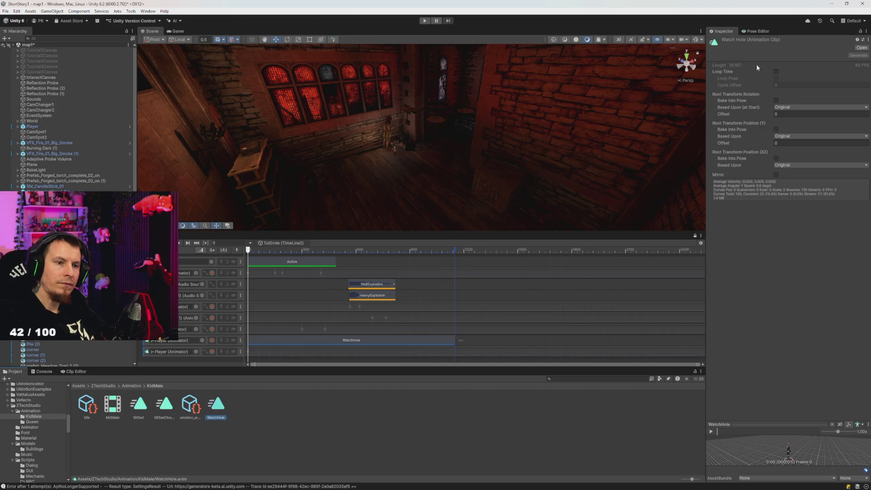
# Switch the Inspector to Debug and compare WatchHole, SitSad and SitSadCloseUp properties.
pyautogui.rightClick(729, 32)
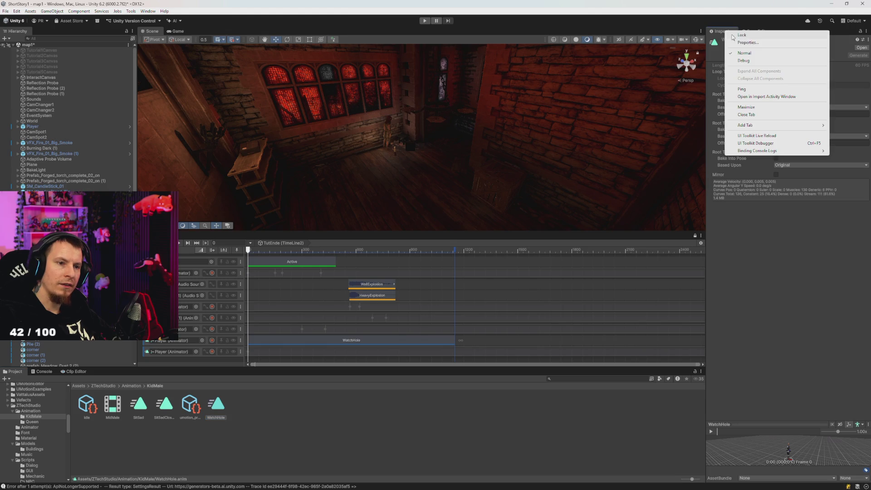
pyautogui.click(744, 61)
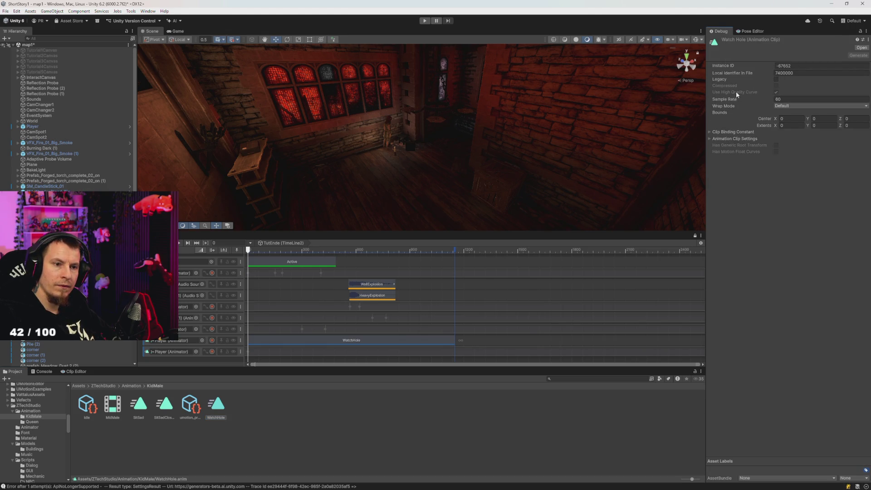
pyautogui.click(158, 414)
pyautogui.press('Left')
pyautogui.click(224, 404)
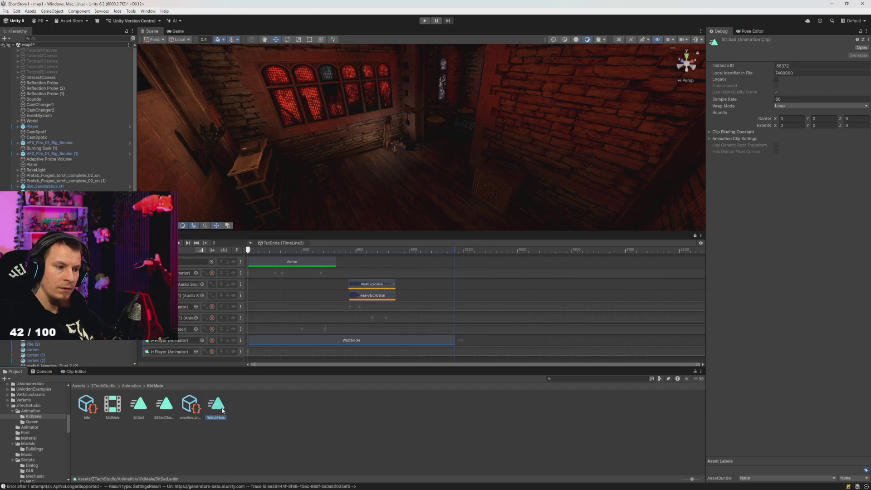
pyautogui.click(162, 405)
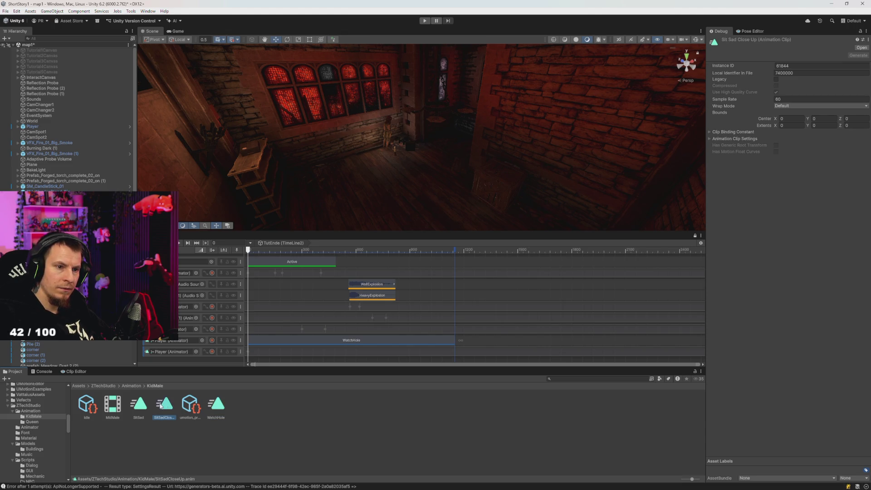
pyautogui.click(217, 405)
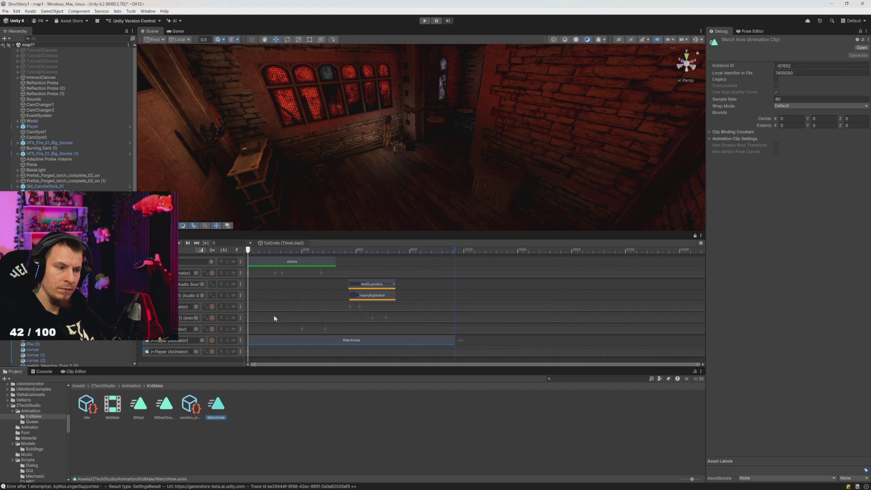
pyautogui.click(168, 411)
pyautogui.press('Left')
pyautogui.click(217, 402)
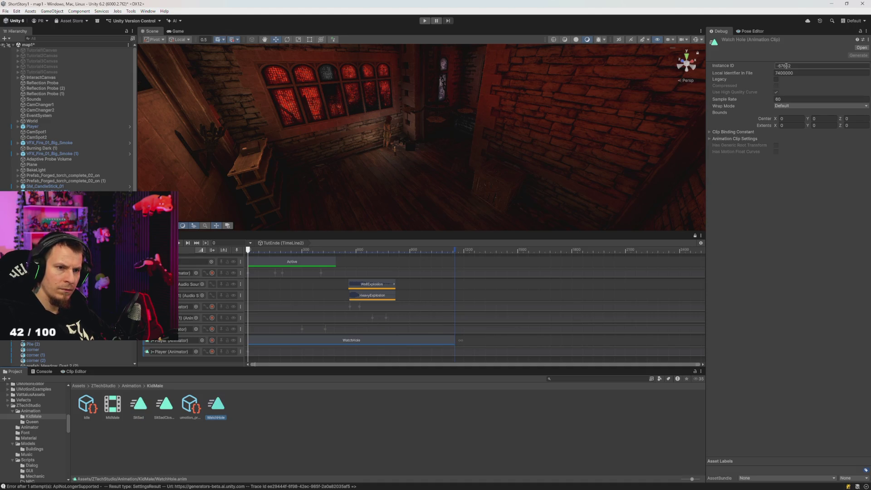
# Return the Inspector to Normal view and show WatchHole in UMotion's Clip Editor.
pyautogui.rightClick(718, 31)
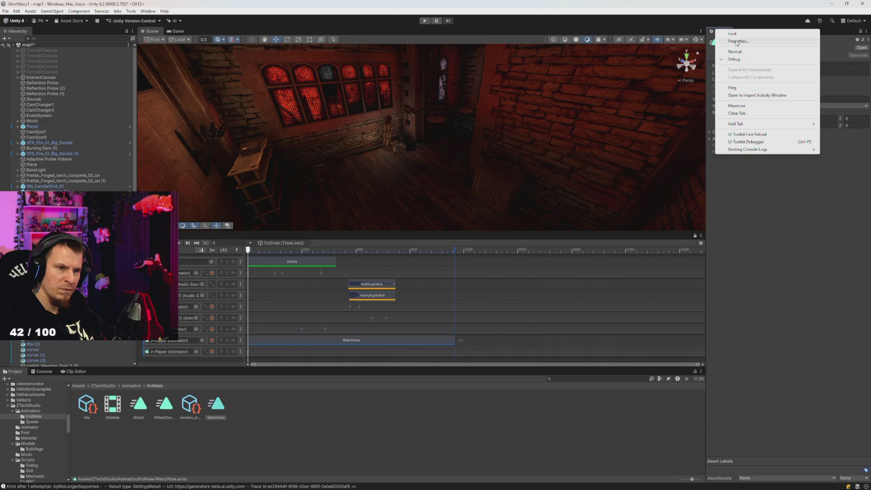
pyautogui.click(735, 51)
pyautogui.moveTo(541, 99)
pyautogui.mouseDown()
pyautogui.moveTo(477, 148)
pyautogui.moveTo(468, 137)
pyautogui.moveTo(404, 222)
pyautogui.moveTo(405, 249)
pyautogui.moveTo(301, 249)
pyautogui.moveTo(244, 261)
pyautogui.moveTo(413, 276)
pyautogui.moveTo(247, 276)
pyautogui.moveTo(302, 281)
pyautogui.moveTo(291, 285)
pyautogui.moveTo(186, 265)
pyautogui.mouseUp()
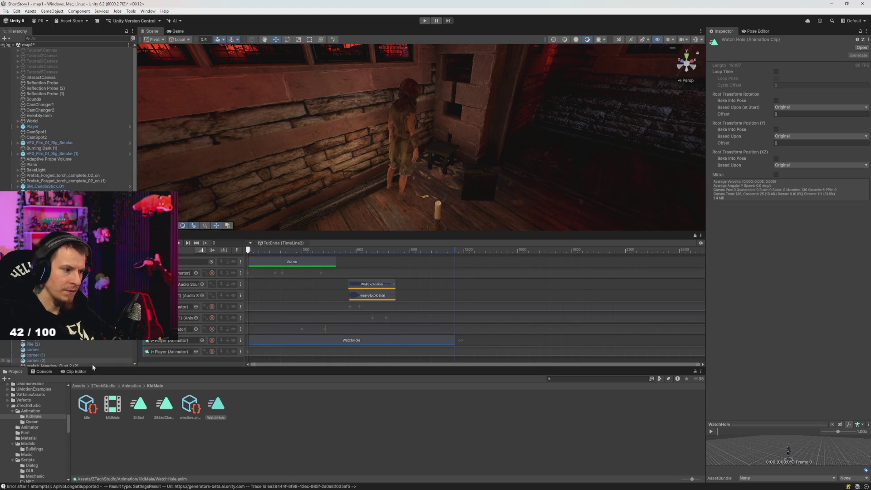
pyautogui.click(73, 371)
# Assign the Player as the Pose Editor's editing target.
pyautogui.click(757, 30)
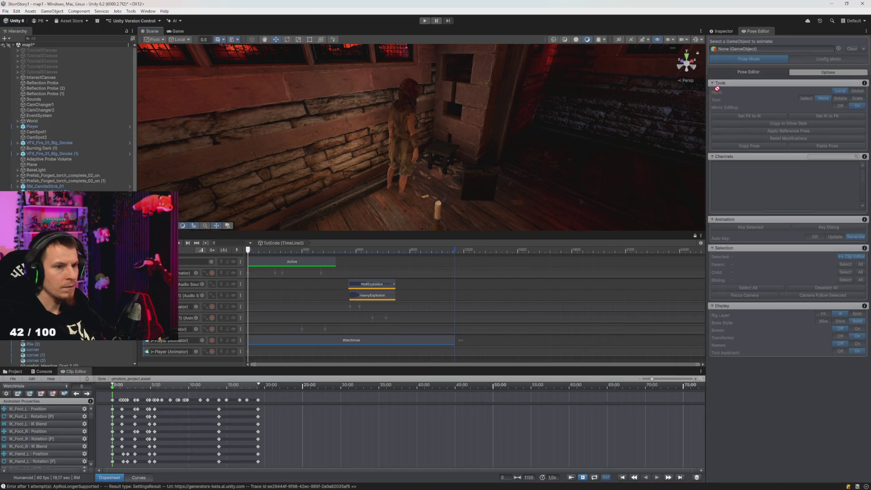
pyautogui.click(750, 54)
pyautogui.moveTo(413, 174)
pyautogui.mouseDown()
pyautogui.moveTo(295, 160)
pyautogui.moveTo(304, 188)
pyautogui.moveTo(303, 179)
pyautogui.mouseUp()
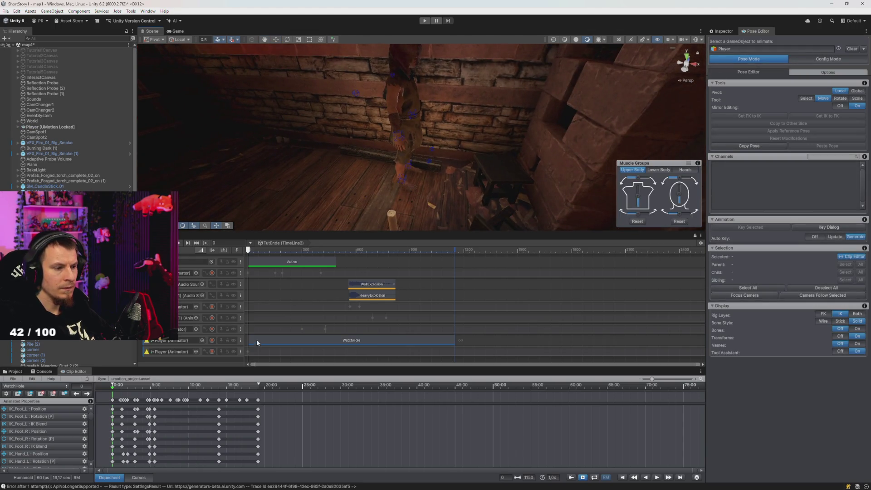
# Preview WatchHole on the Player, playing, stopping and scrubbing to about frame 201.
pyautogui.press('space')
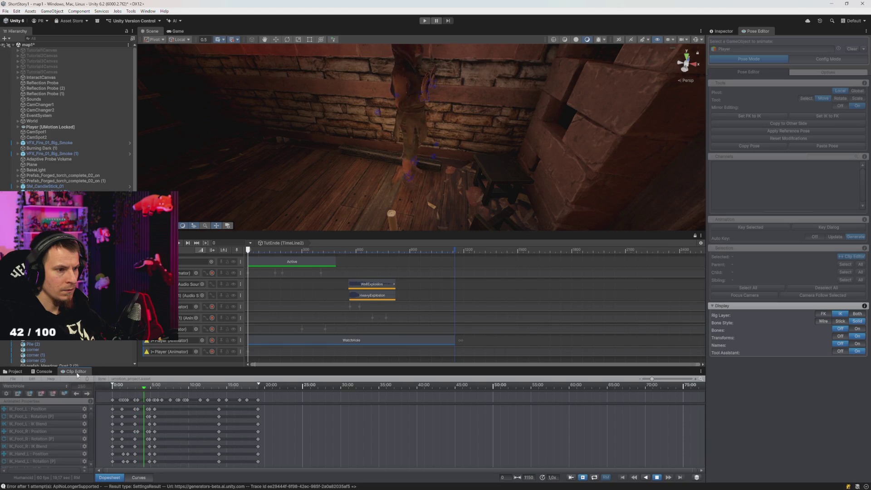
pyautogui.moveTo(315, 194)
pyautogui.mouseDown()
pyautogui.moveTo(369, 164)
pyautogui.moveTo(361, 149)
pyautogui.moveTo(398, 116)
pyautogui.moveTo(393, 109)
pyautogui.mouseUp()
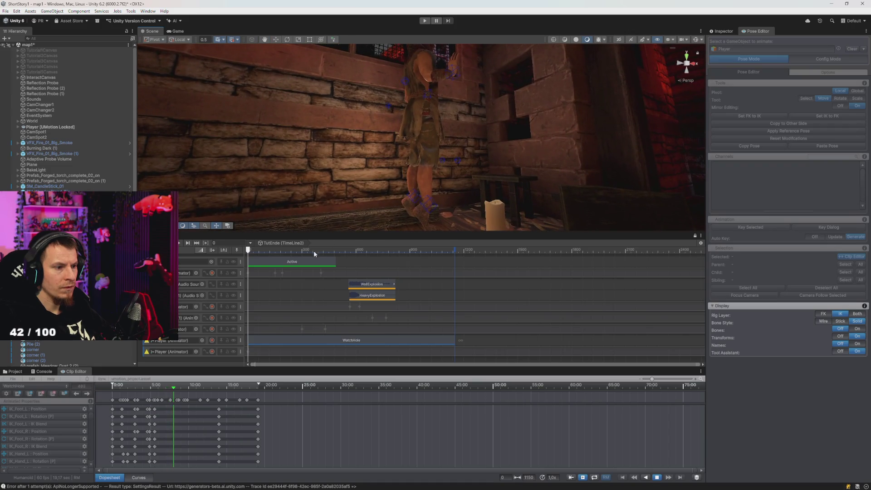
pyautogui.press('space')
pyautogui.press('space')
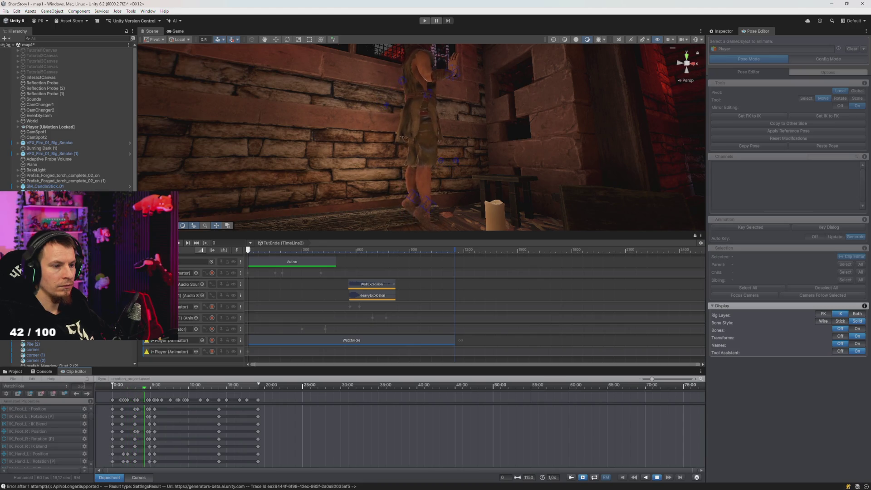
pyautogui.moveTo(329, 183)
pyautogui.mouseDown()
pyautogui.moveTo(350, 159)
pyautogui.moveTo(350, 190)
pyautogui.mouseUp()
pyautogui.press('space')
pyautogui.moveTo(114, 385)
pyautogui.mouseDown()
pyautogui.moveTo(144, 398)
pyautogui.moveTo(118, 397)
pyautogui.moveTo(150, 399)
pyautogui.mouseUp()
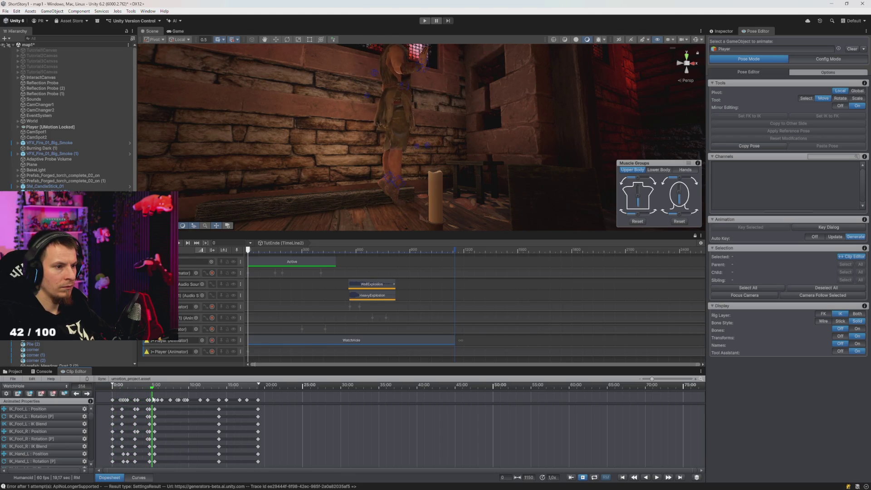
pyautogui.press('space')
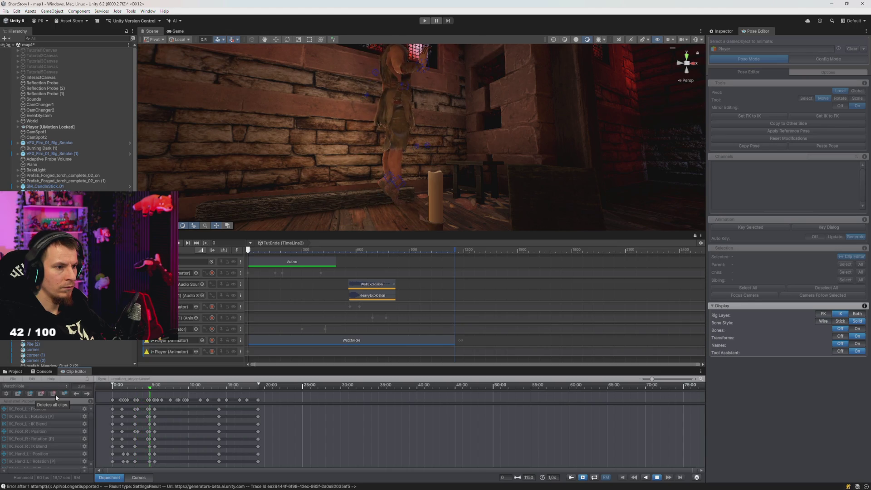
pyautogui.press('space')
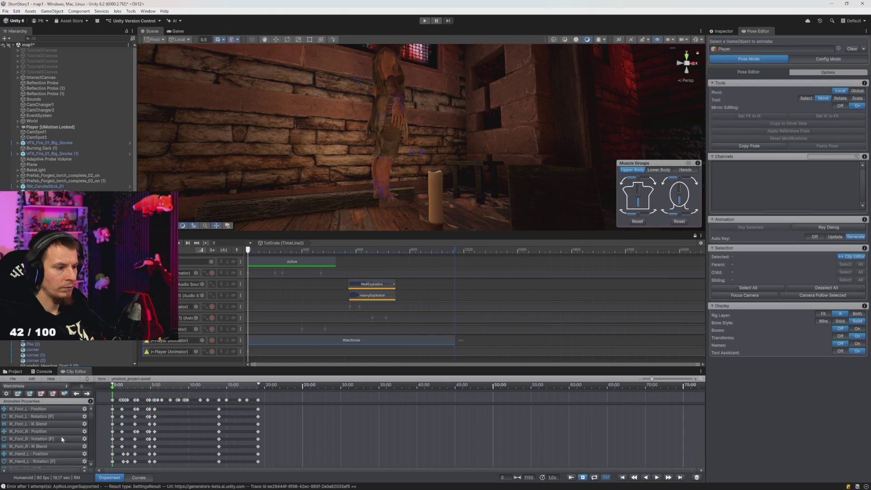
# Replay the WatchHole clip, stopping at frame 314 and scrubbing back to about frame 180.
pyautogui.press('space')
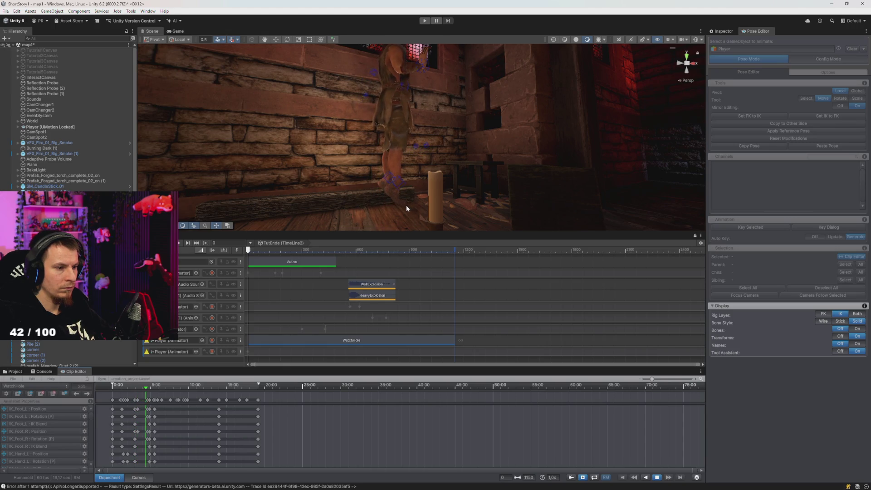
pyautogui.press('space')
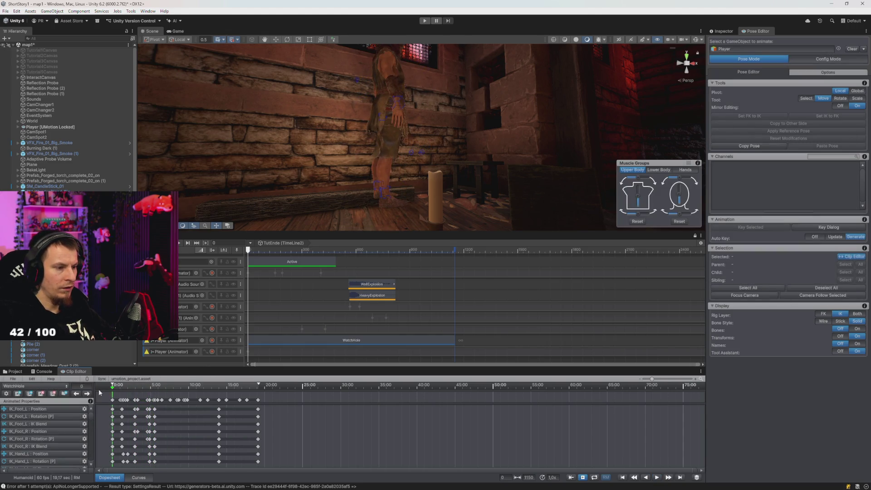
pyautogui.moveTo(153, 394)
pyautogui.mouseDown()
pyautogui.moveTo(191, 394)
pyautogui.moveTo(113, 396)
pyautogui.mouseUp()
pyautogui.press('space')
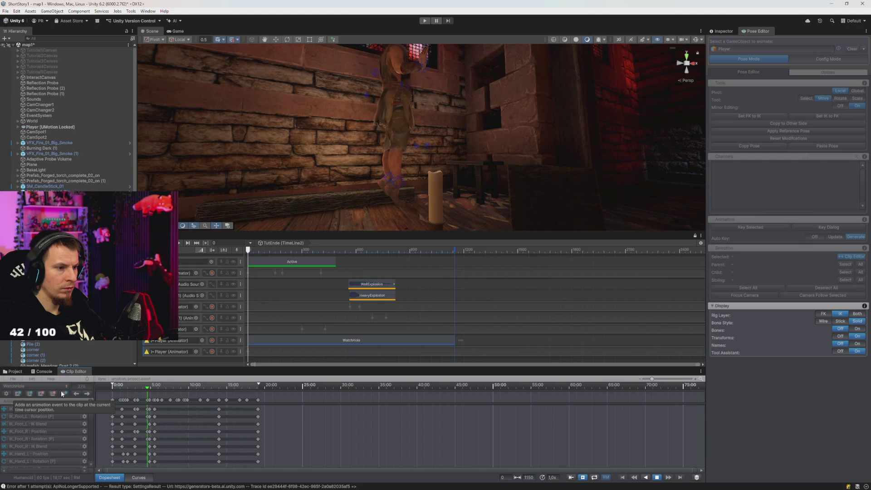
pyautogui.press('space')
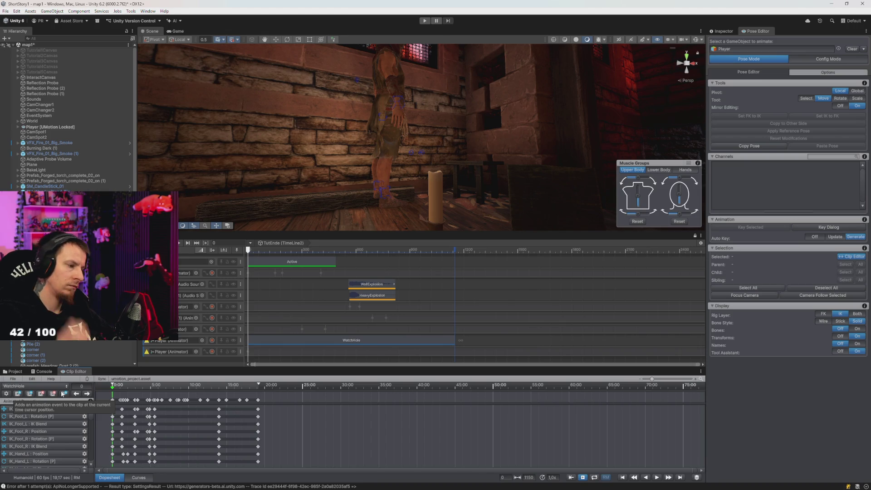
# Export WatchHole via File > Export > Current Clip, closing UMotion Settings and the export log.
pyautogui.click(13, 379)
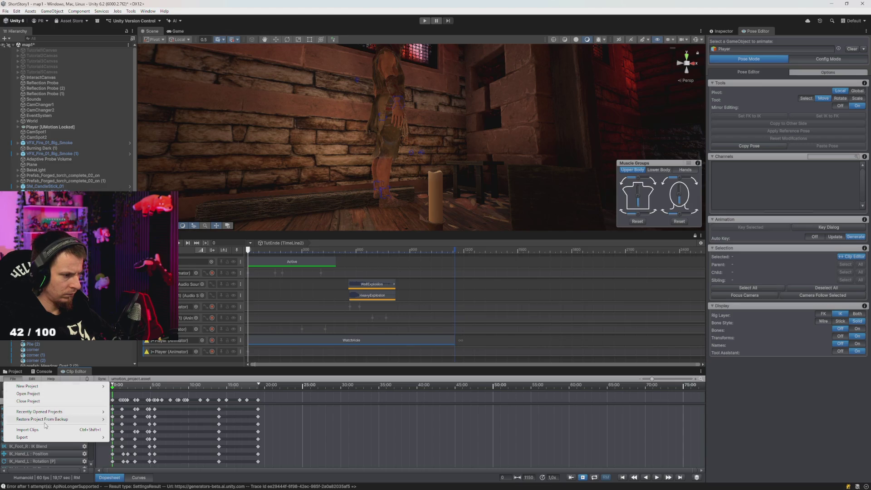
pyautogui.moveTo(43, 438)
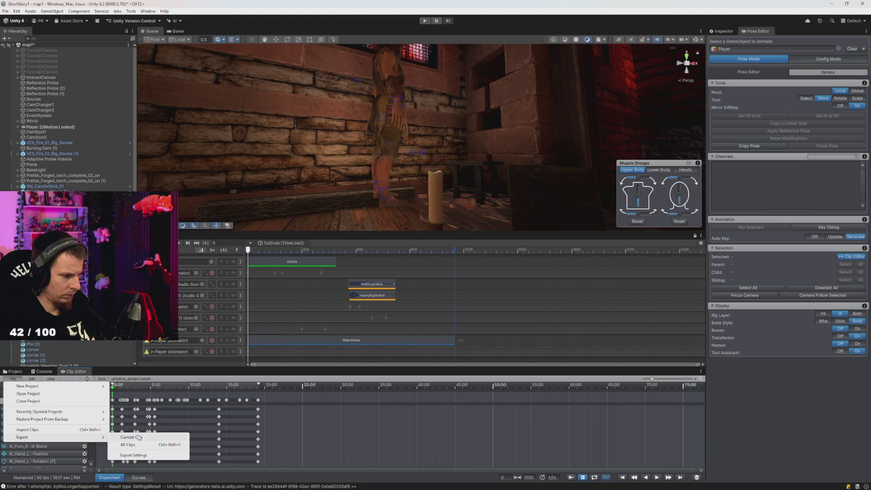
pyautogui.click(134, 456)
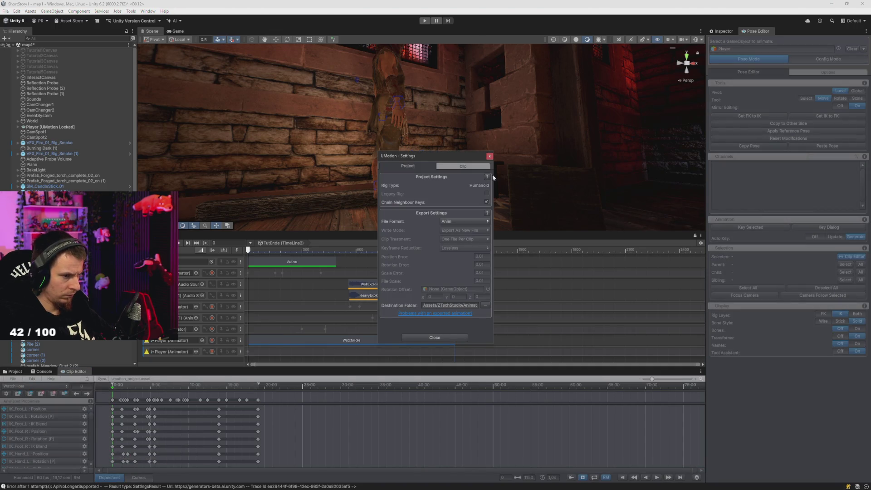
pyautogui.click(489, 156)
pyautogui.click(14, 379)
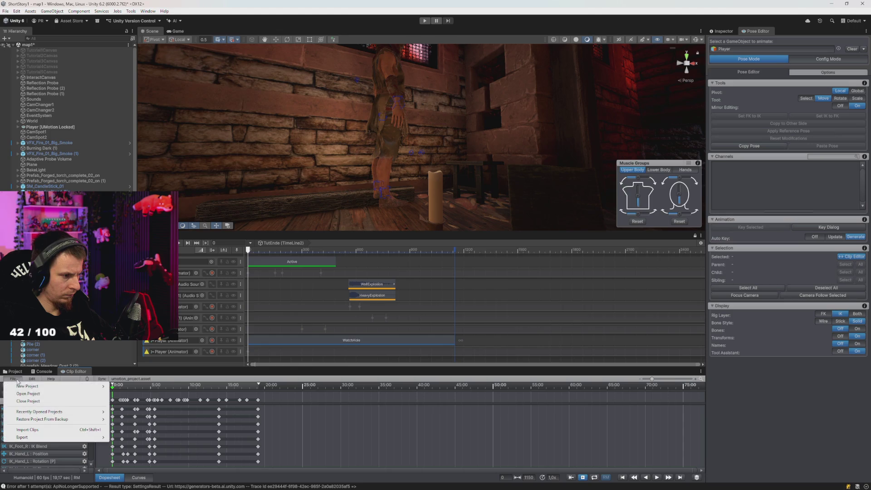
pyautogui.moveTo(31, 438)
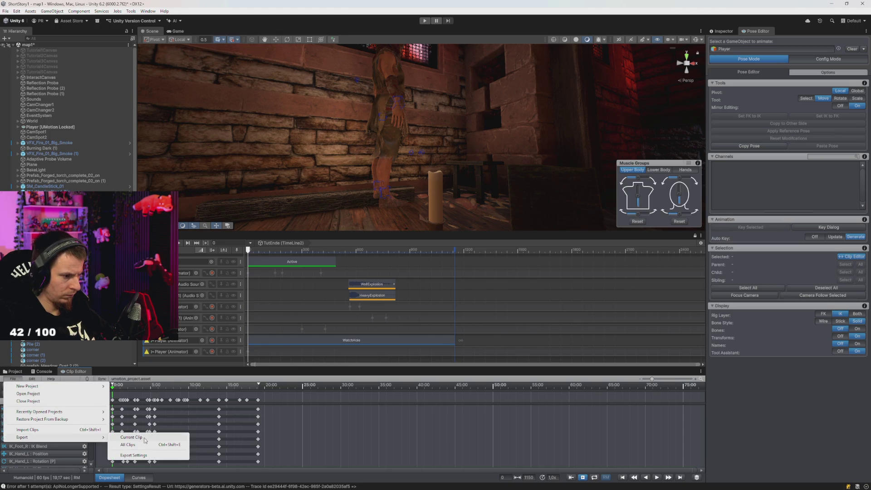
pyautogui.click(131, 437)
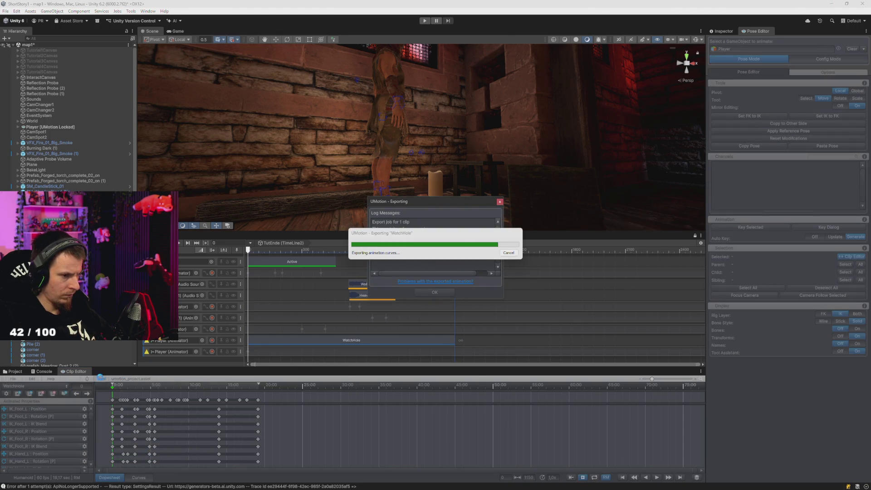
pyautogui.click(435, 292)
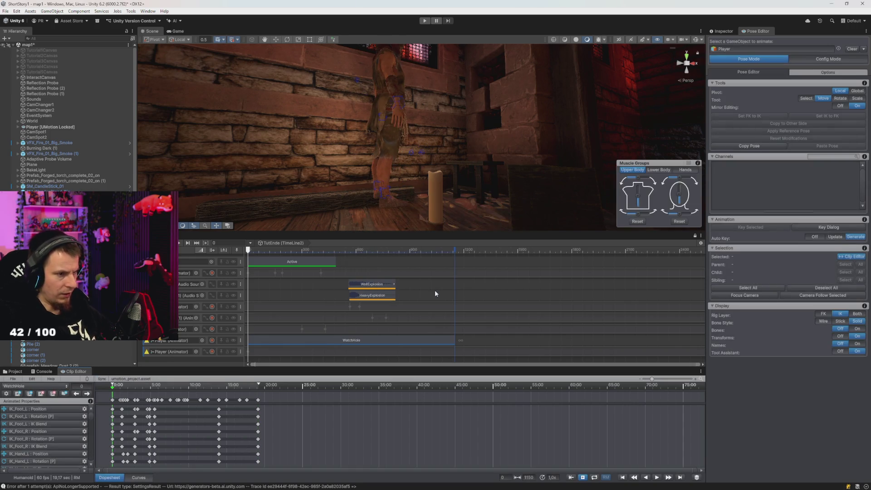
pyautogui.click(15, 372)
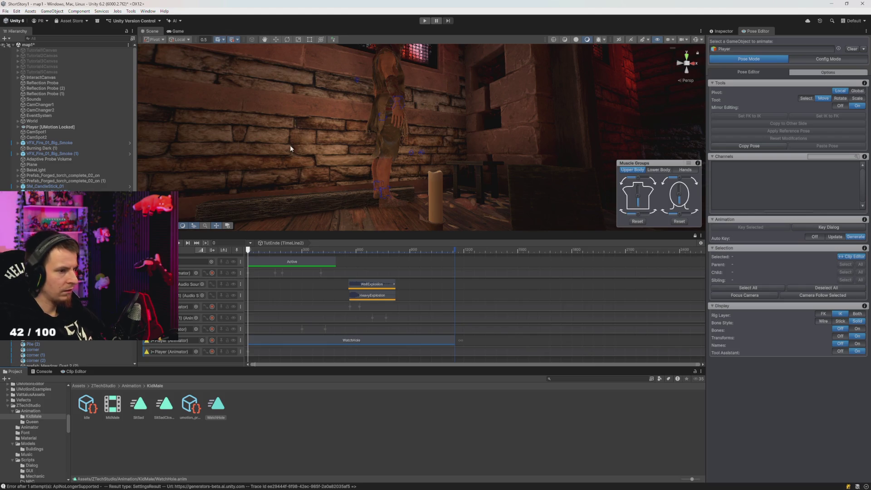
# Unlock the Player from the Pose Editor, return to the Inspector, and select Player.
pyautogui.moveTo(315, 140); pyautogui.dragTo(370, 117)
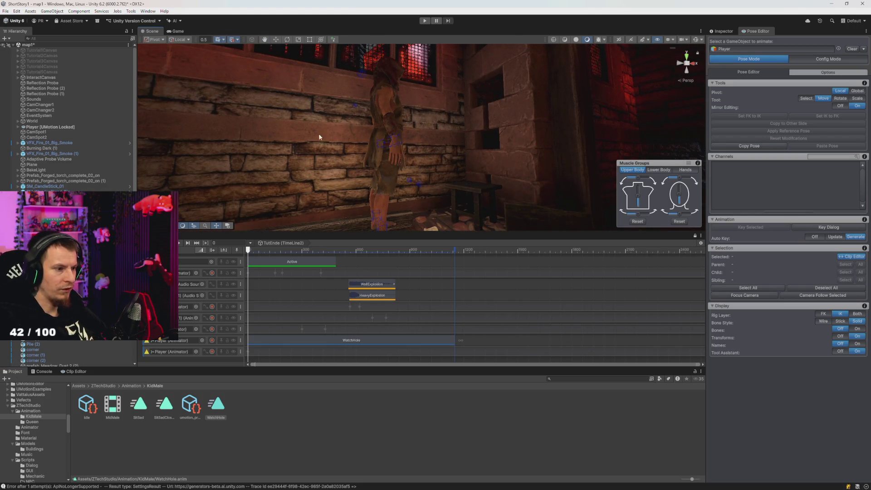
pyautogui.click(724, 31)
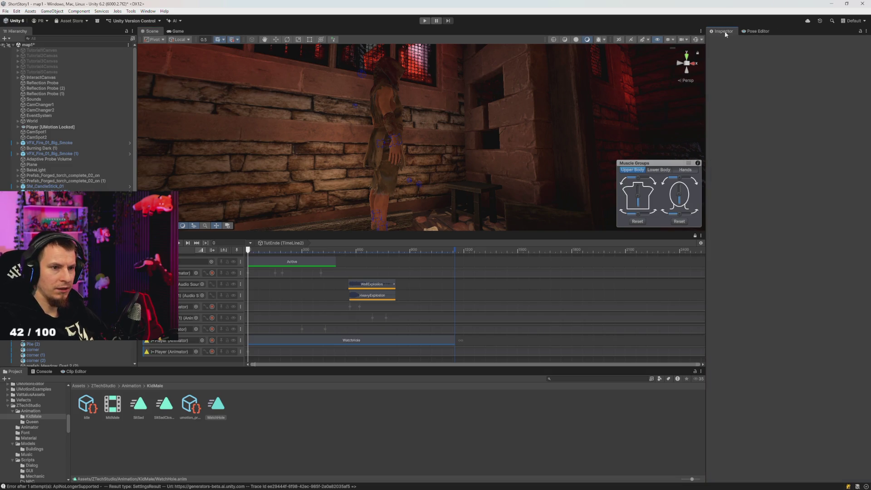
pyautogui.click(756, 31)
pyautogui.click(852, 63)
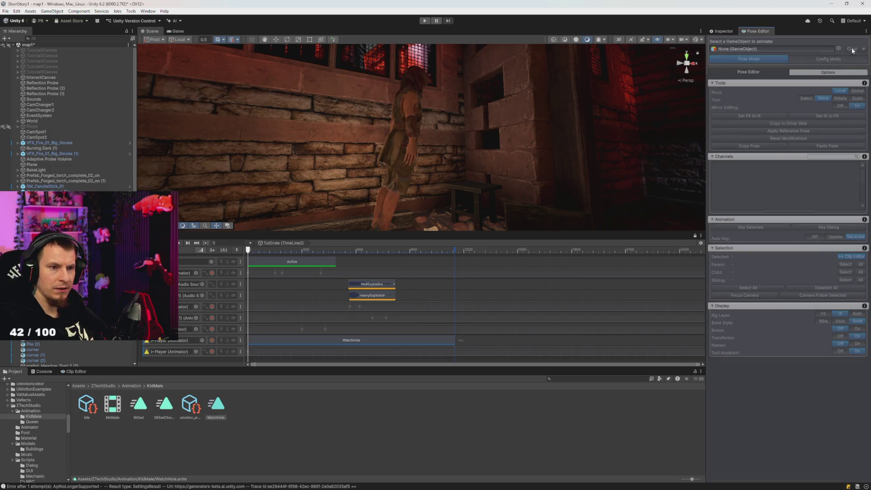
pyautogui.click(723, 31)
pyautogui.moveTo(408, 182); pyautogui.dragTo(386, 172)
pyautogui.moveTo(305, 250)
pyautogui.mouseDown()
pyautogui.moveTo(317, 251)
pyautogui.moveTo(189, 249)
pyautogui.moveTo(297, 256)
pyautogui.moveTo(224, 258)
pyautogui.mouseUp()
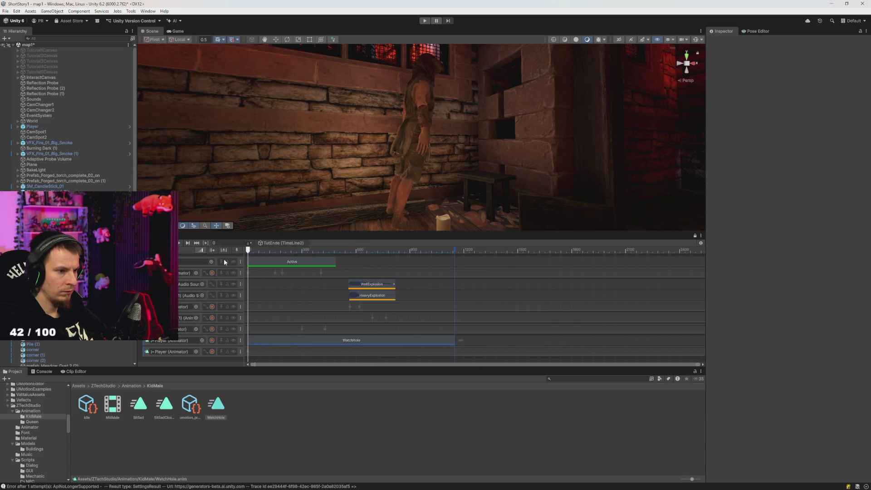
pyautogui.click(44, 127)
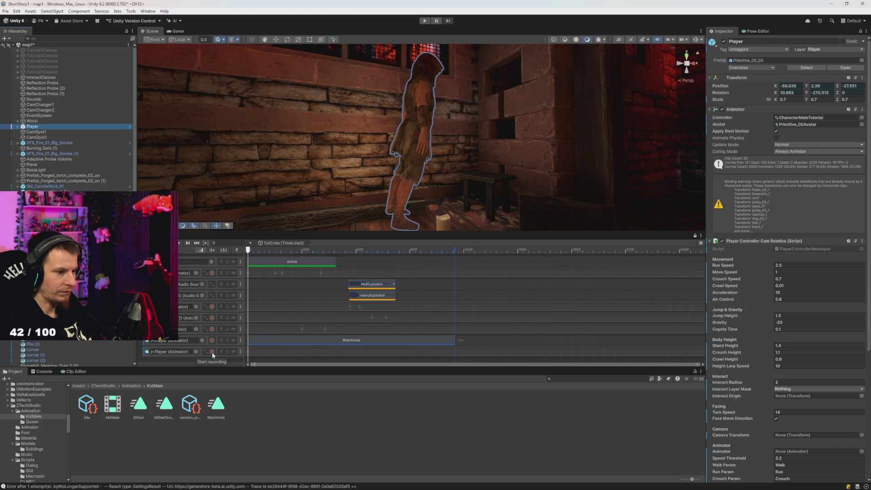
# Reset the Player's X rotation to 0 and turn it sideways with the rotate tool.
pyautogui.click(798, 92)
pyautogui.write('0')
pyautogui.press('Tab')
pyautogui.write('0')
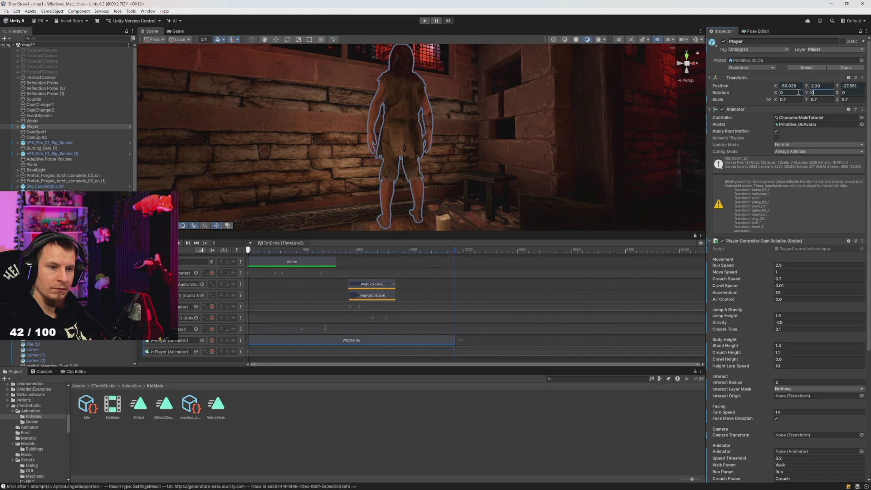
pyautogui.press('Return')
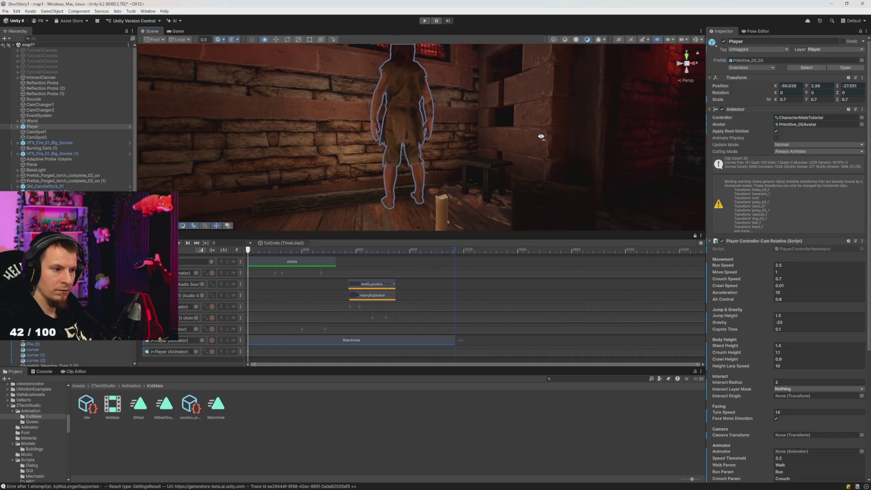
pyautogui.press('f')
pyautogui.press('e')
pyautogui.moveTo(428, 203)
pyautogui.mouseDown()
pyautogui.moveTo(376, 216)
pyautogui.moveTo(385, 213)
pyautogui.mouseUp()
# At frame 201, reset X rotation to 0 and rotate the Player about 90 degrees.
pyautogui.rightClick(431, 164)
pyautogui.click(299, 270)
pyautogui.moveTo(303, 250)
pyautogui.mouseDown()
pyautogui.moveTo(218, 252)
pyautogui.moveTo(365, 262)
pyautogui.moveTo(242, 263)
pyautogui.moveTo(371, 274)
pyautogui.mouseUp()
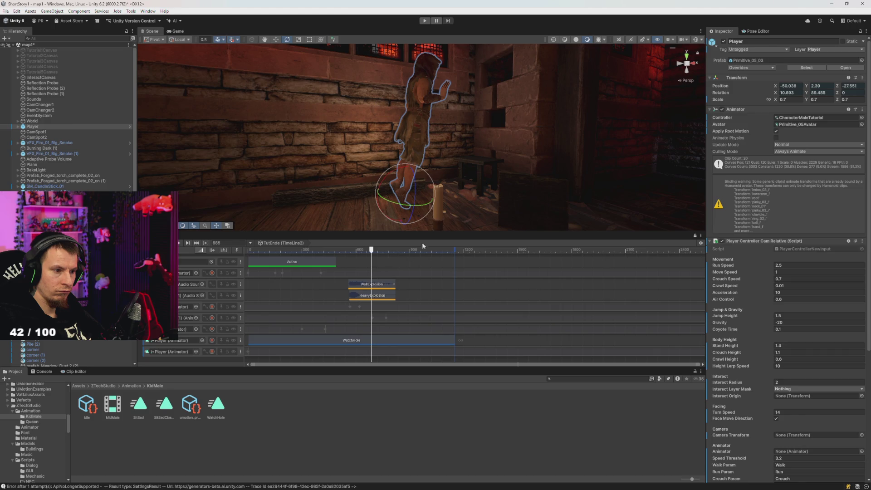
pyautogui.write('0')
pyautogui.press('Tab')
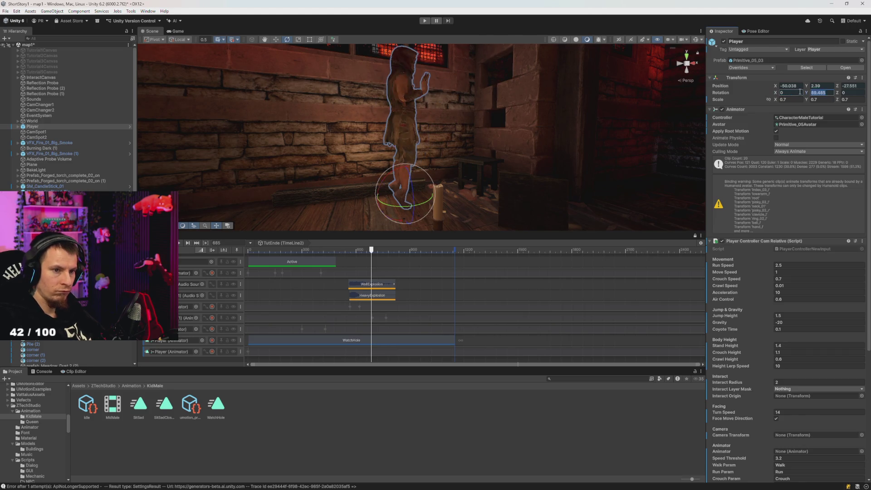
pyautogui.write('0')
pyautogui.moveTo(377, 199); pyautogui.dragTo(319, 210)
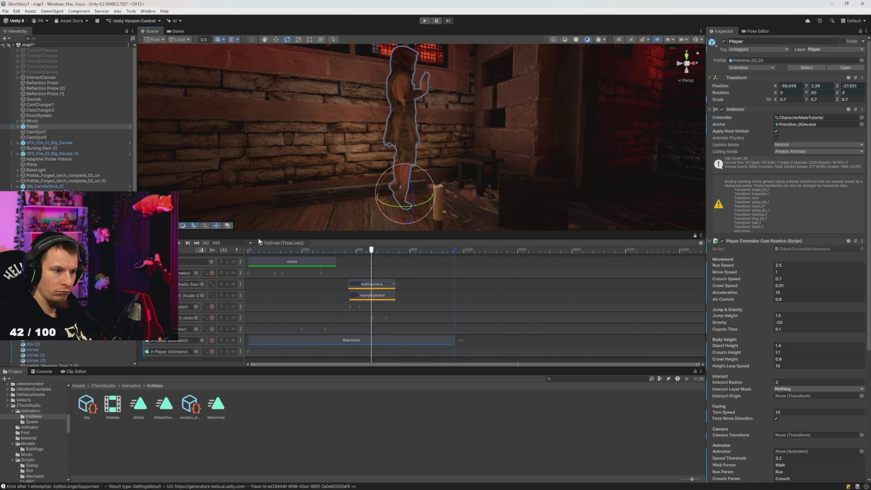
pyautogui.moveTo(343, 249)
pyautogui.mouseDown()
pyautogui.moveTo(247, 249)
pyautogui.moveTo(356, 247)
pyautogui.moveTo(248, 249)
pyautogui.mouseUp()
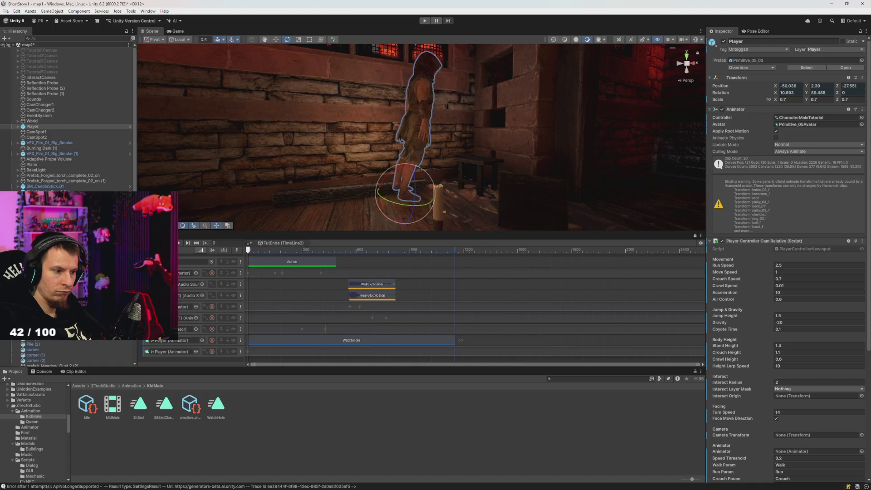
# Record on the lower Player (Animator) track, setting rotation X 0, Y 90, then Y -270.
pyautogui.click(212, 352)
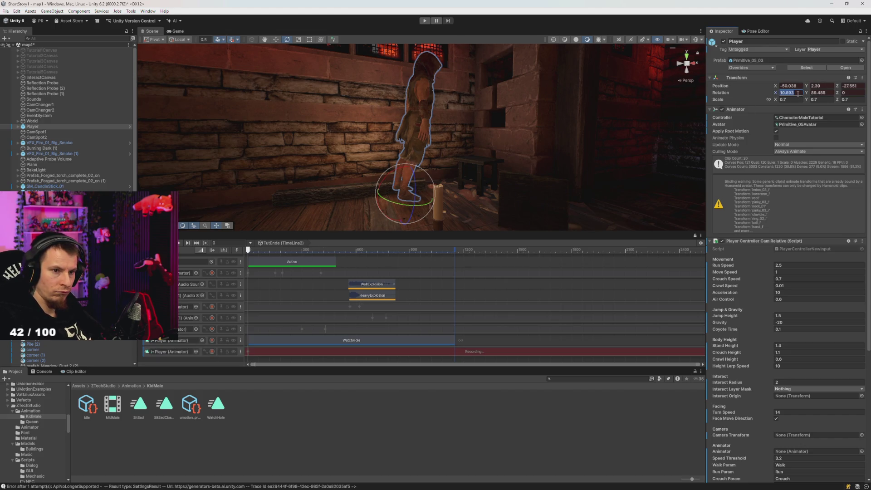
pyautogui.write('0')
pyautogui.press('Tab')
pyautogui.write('960')
pyautogui.press('Tab')
pyautogui.hotkey('shift', 'Tab')
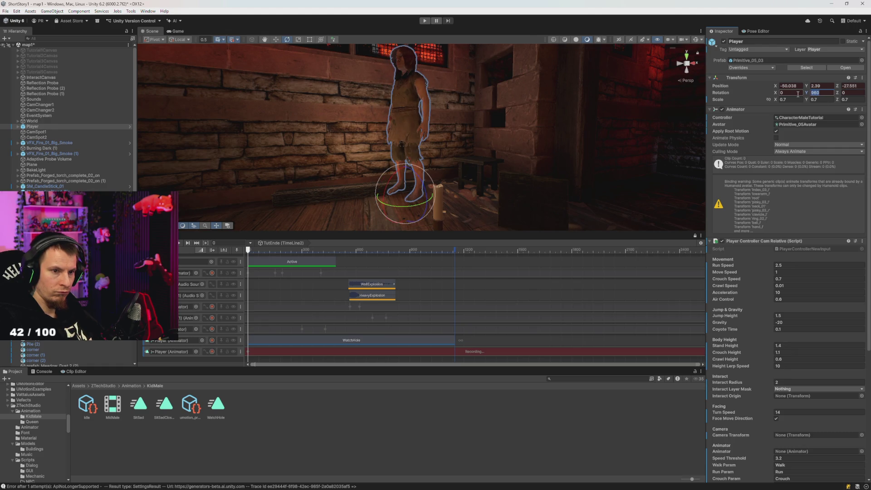
pyautogui.write('90')
pyautogui.moveTo(298, 249)
pyautogui.mouseDown()
pyautogui.moveTo(458, 249)
pyautogui.moveTo(247, 249)
pyautogui.mouseUp()
pyautogui.doubleClick(820, 92)
pyautogui.write('-270')
pyautogui.press('Return')
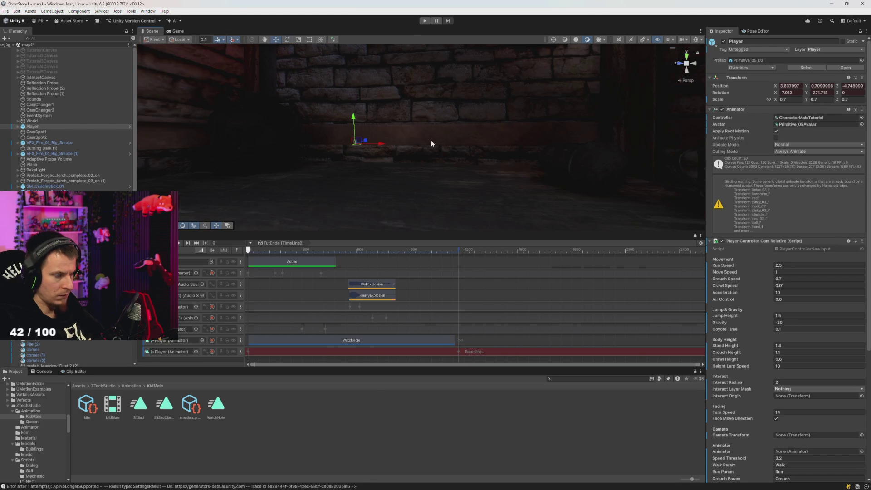
# Slide the WatchHole clip later so it starts around frame 439 (7.3 s).
pyautogui.scroll(5, 526, 141)
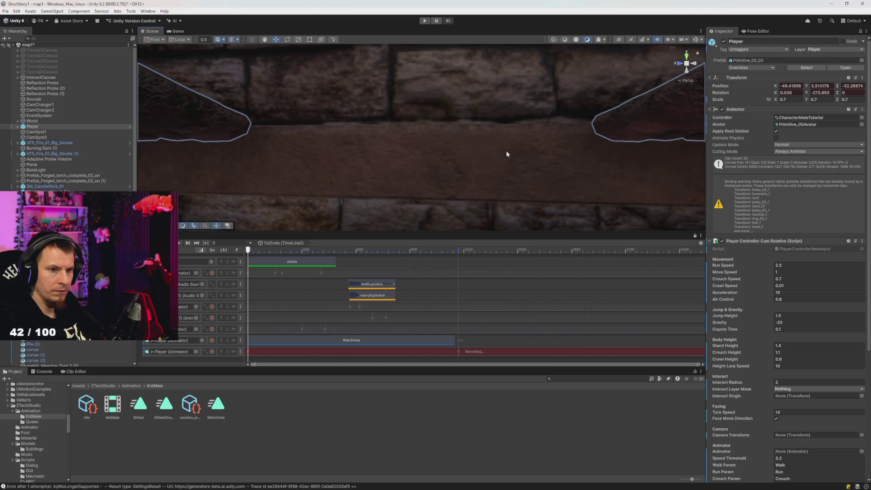
pyautogui.moveTo(505, 150); pyautogui.dragTo(393, 152)
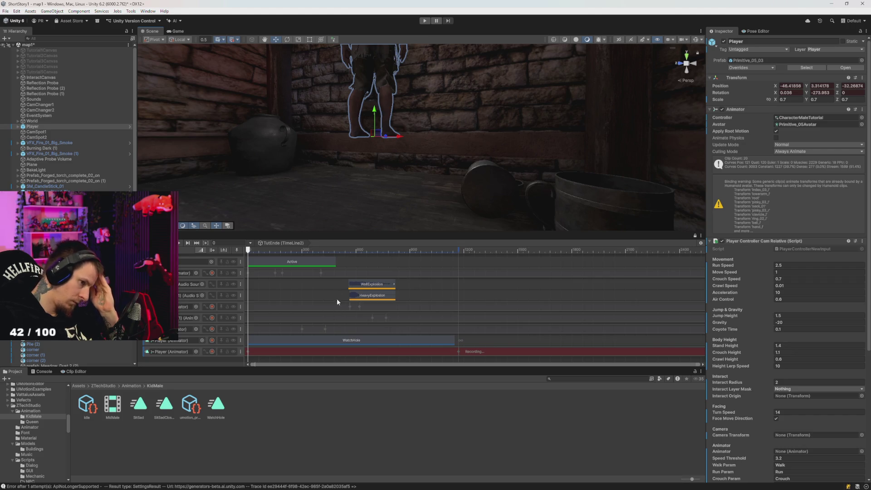
pyautogui.moveTo(335, 340); pyautogui.dragTo(413, 344)
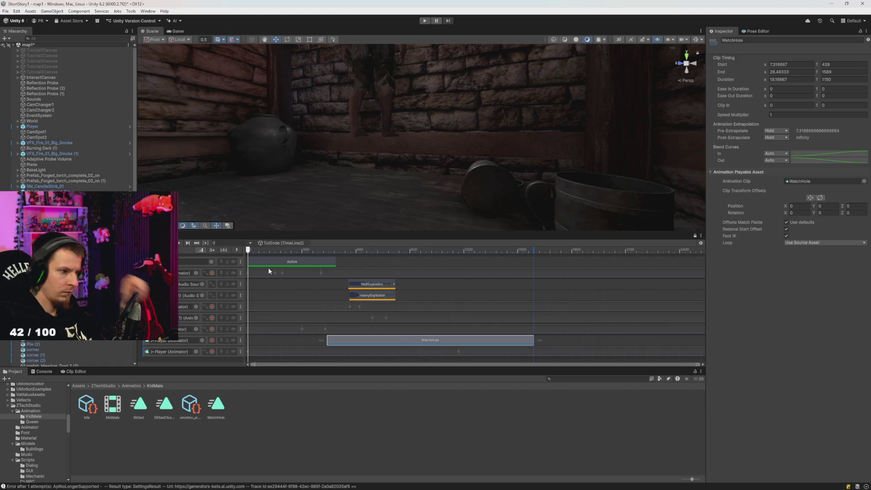
# Move the lower Player track above WatchHole's track and slide WatchHole back to frame 0.
pyautogui.moveTo(251, 247)
pyautogui.mouseDown()
pyautogui.moveTo(308, 257)
pyautogui.moveTo(223, 255)
pyautogui.mouseUp()
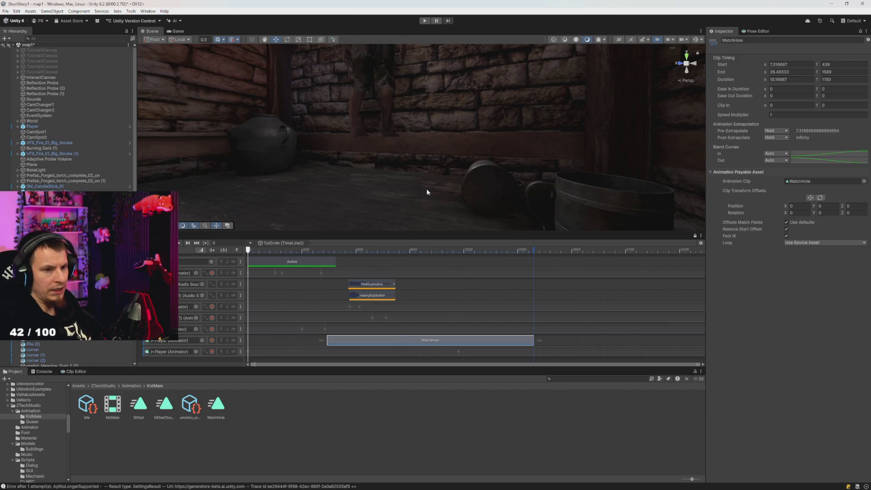
pyautogui.click(317, 250)
pyautogui.moveTo(318, 250); pyautogui.dragTo(224, 254)
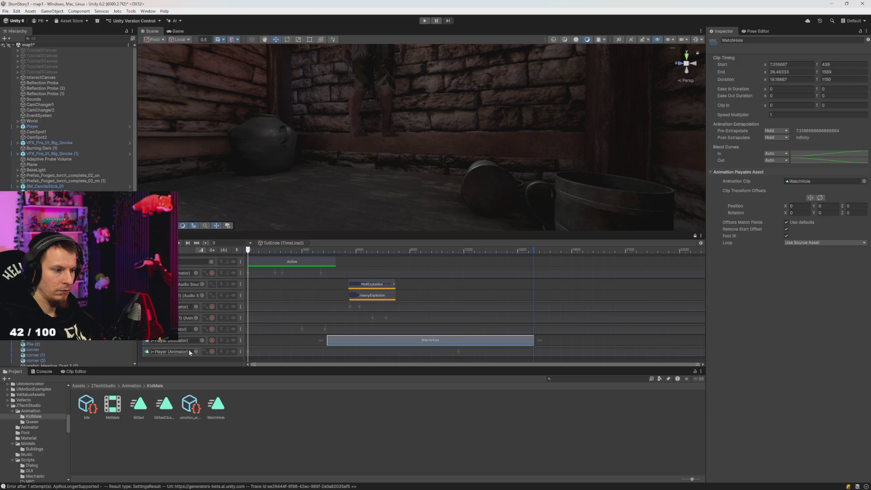
pyautogui.click(147, 353)
pyautogui.moveTo(149, 339); pyautogui.dragTo(187, 335)
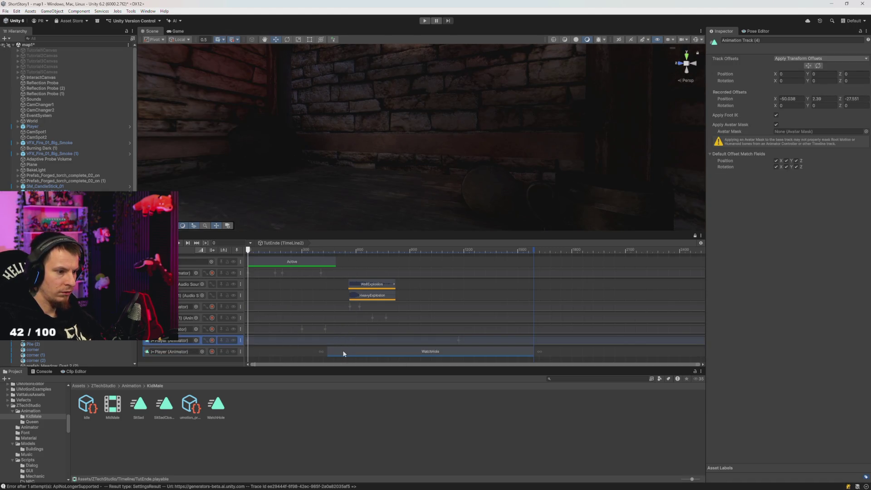
pyautogui.moveTo(344, 354); pyautogui.dragTo(264, 353)
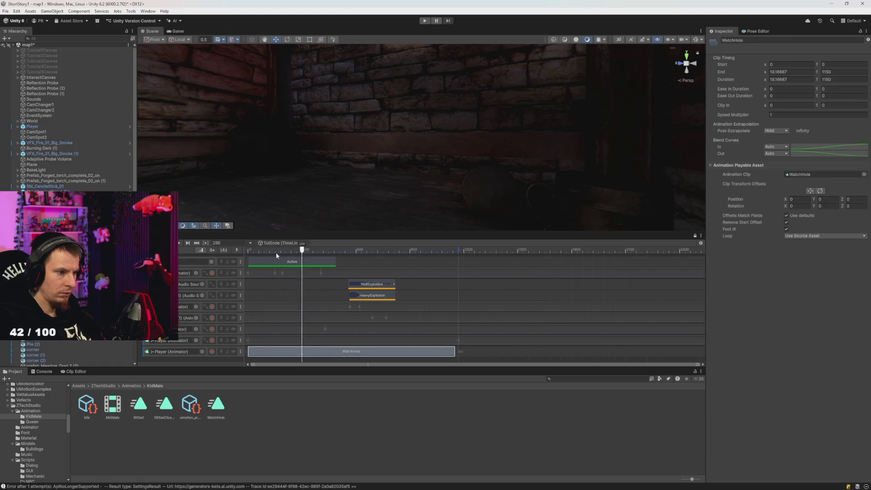
# Start recording on the upper Player (Animator) track.
pyautogui.click(212, 340)
pyautogui.moveTo(292, 218)
pyautogui.mouseDown()
pyautogui.moveTo(321, 227)
pyautogui.moveTo(345, 146)
pyautogui.moveTo(344, 181)
pyautogui.moveTo(330, 220)
pyautogui.moveTo(323, 213)
pyautogui.mouseUp()
pyautogui.scroll(-5, 393, 210)
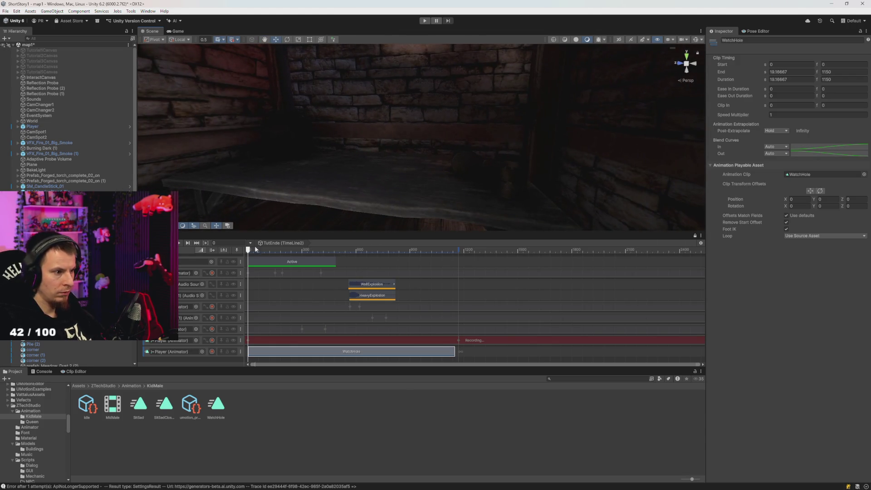
# Frame the Player, stop recording, and move the WatchHole clip up onto the upper Player track.
pyautogui.click(36, 127)
pyautogui.press('f')
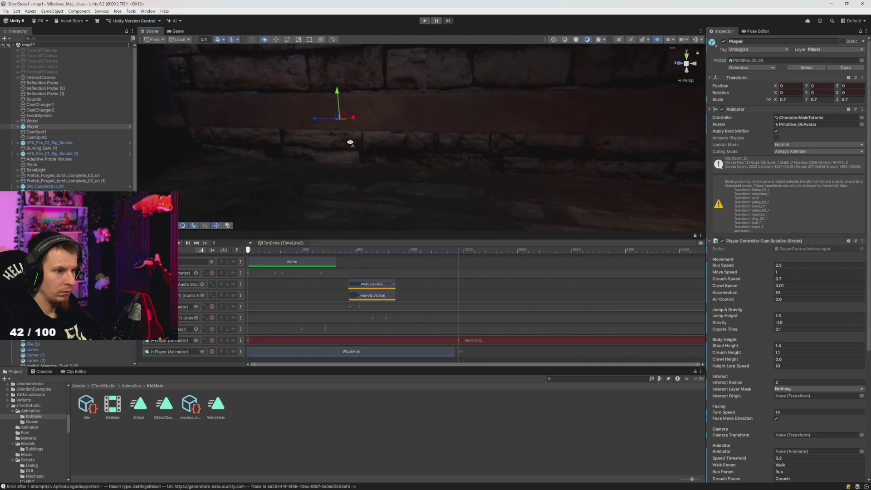
pyautogui.moveTo(376, 132)
pyautogui.mouseDown()
pyautogui.moveTo(401, 163)
pyautogui.moveTo(347, 145)
pyautogui.moveTo(339, 159)
pyautogui.moveTo(368, 163)
pyautogui.mouseUp()
pyautogui.press('f')
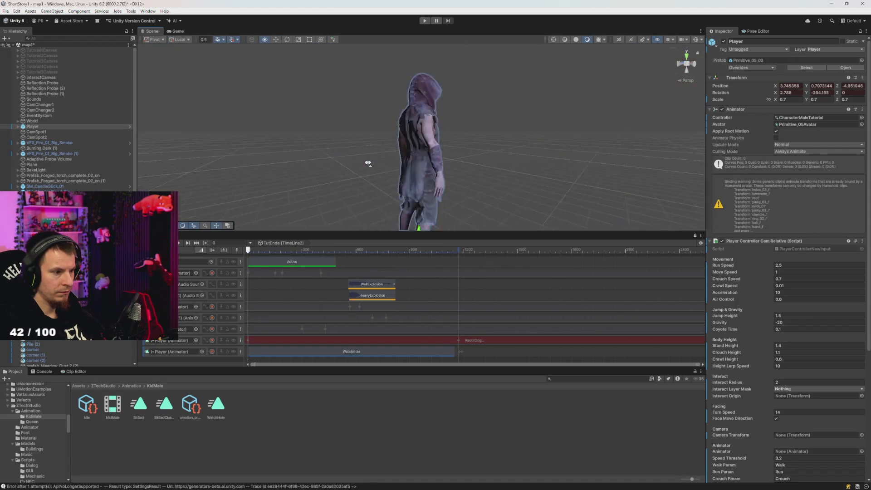
pyautogui.click(211, 340)
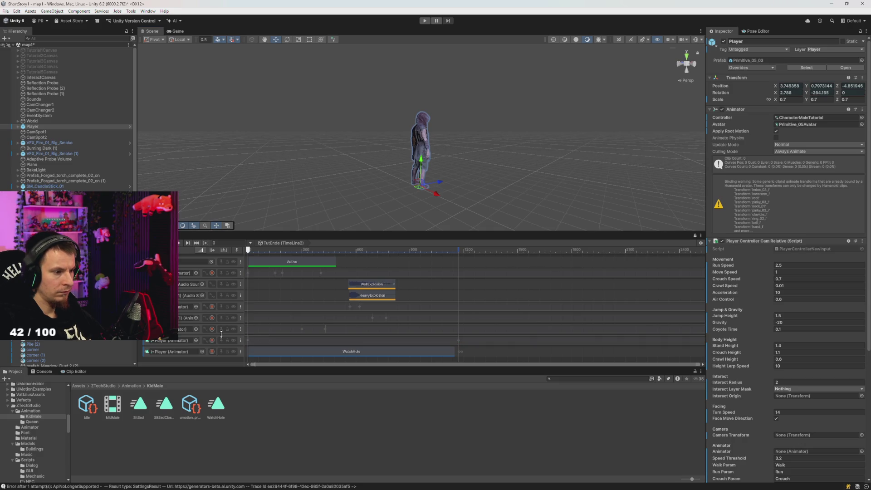
pyautogui.moveTo(463, 193)
pyautogui.mouseDown()
pyautogui.moveTo(130, 168)
pyautogui.moveTo(167, 181)
pyautogui.moveTo(132, 356)
pyautogui.moveTo(151, 341)
pyautogui.mouseUp()
pyautogui.moveTo(305, 194)
pyautogui.mouseDown()
pyautogui.moveTo(462, 215)
pyautogui.moveTo(636, 195)
pyautogui.moveTo(499, 138)
pyautogui.moveTo(612, 221)
pyautogui.moveTo(579, 192)
pyautogui.moveTo(577, 136)
pyautogui.moveTo(716, 154)
pyautogui.moveTo(572, 158)
pyautogui.moveTo(725, 149)
pyautogui.moveTo(785, 159)
pyautogui.moveTo(681, 146)
pyautogui.moveTo(548, 150)
pyautogui.moveTo(542, 210)
pyautogui.moveTo(550, 188)
pyautogui.moveTo(503, 206)
pyautogui.moveTo(389, 200)
pyautogui.moveTo(366, 177)
pyautogui.moveTo(459, 178)
pyautogui.mouseUp()
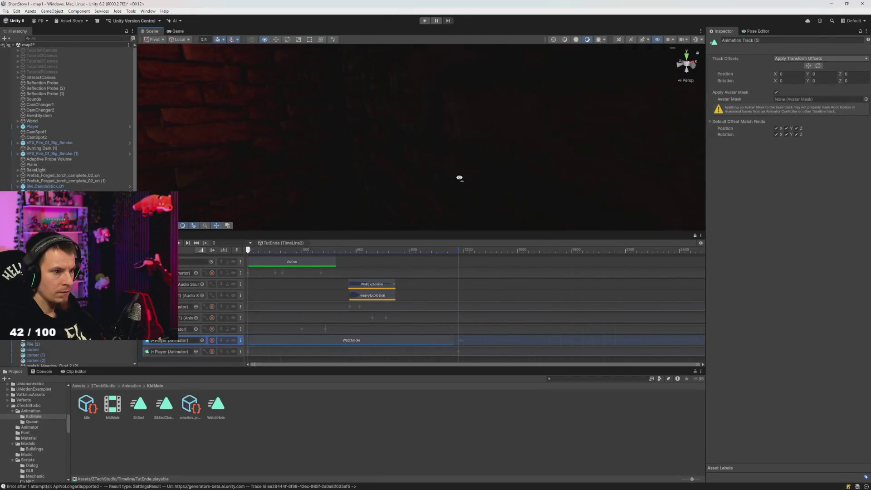
# Select and frame the Player, setting its rotation to X 0, Y 90.
pyautogui.moveTo(517, 165)
pyautogui.mouseDown()
pyautogui.moveTo(517, 155)
pyautogui.moveTo(460, 122)
pyautogui.moveTo(521, 170)
pyautogui.moveTo(484, 154)
pyautogui.moveTo(457, 189)
pyautogui.moveTo(458, 149)
pyautogui.moveTo(311, 132)
pyautogui.moveTo(187, 39)
pyautogui.moveTo(213, 116)
pyautogui.moveTo(471, 177)
pyautogui.moveTo(505, 136)
pyautogui.moveTo(486, 169)
pyautogui.moveTo(515, 95)
pyautogui.moveTo(508, 120)
pyautogui.moveTo(486, 130)
pyautogui.moveTo(517, 103)
pyautogui.moveTo(490, 123)
pyautogui.mouseUp()
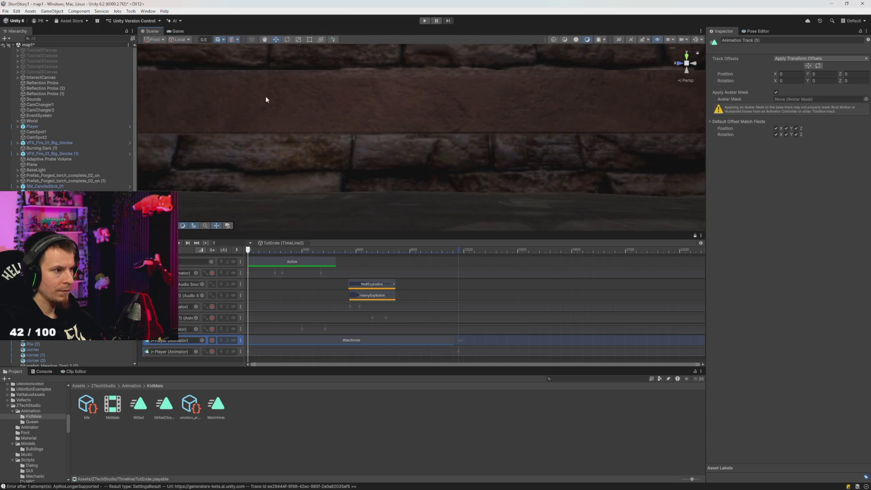
pyautogui.click(34, 126)
pyautogui.moveTo(380, 136); pyautogui.dragTo(316, 145)
pyautogui.press('f')
pyautogui.click(801, 93)
pyautogui.write('0')
pyautogui.press('Tab')
pyautogui.write('90')
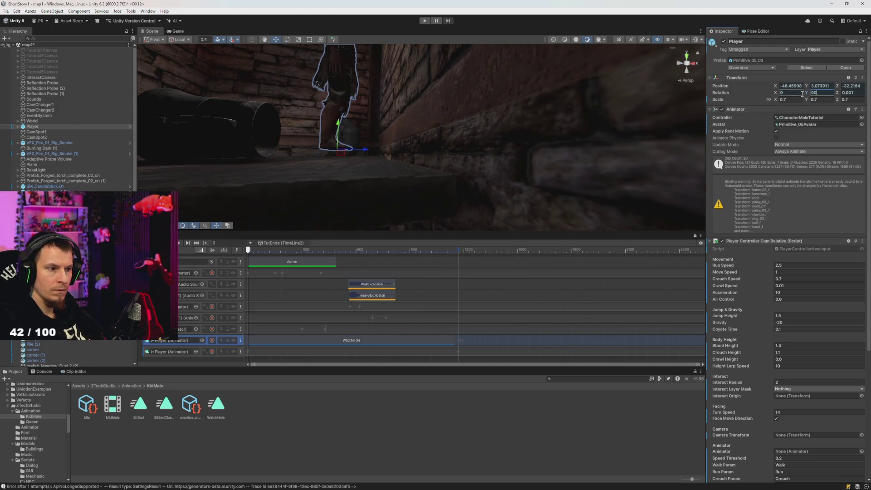
# Lower the Player until its feet touch the corridor floor, reapplying rotation X 0, Y 90.
pyautogui.moveTo(338, 124); pyautogui.dragTo(340, 131)
pyautogui.moveTo(368, 159)
pyautogui.mouseDown()
pyautogui.moveTo(404, 164)
pyautogui.moveTo(376, 181)
pyautogui.moveTo(439, 178)
pyautogui.moveTo(444, 161)
pyautogui.moveTo(460, 160)
pyautogui.mouseUp()
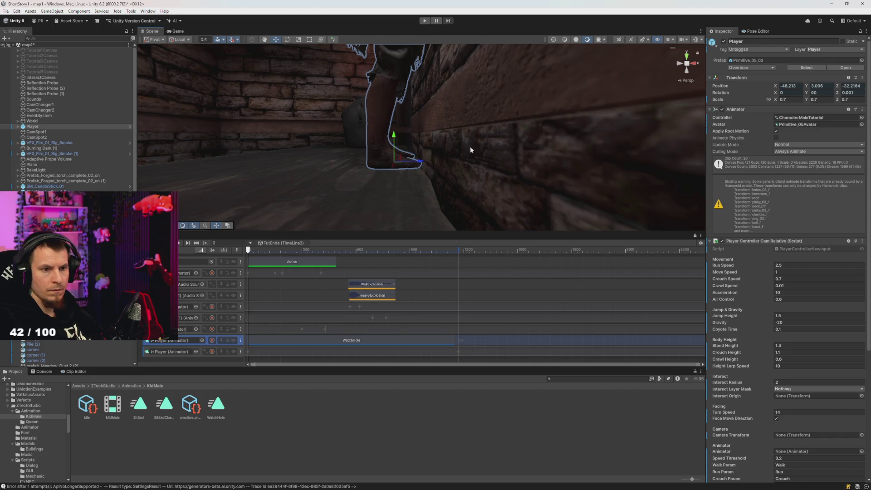
pyautogui.moveTo(267, 252)
pyautogui.mouseDown()
pyautogui.moveTo(297, 252)
pyautogui.moveTo(248, 251)
pyautogui.mouseUp()
pyautogui.moveTo(348, 72); pyautogui.dragTo(342, 136)
pyautogui.click(789, 92)
pyautogui.write('0')
pyautogui.press('Tab')
pyautogui.write('90')
pyautogui.press('Return')
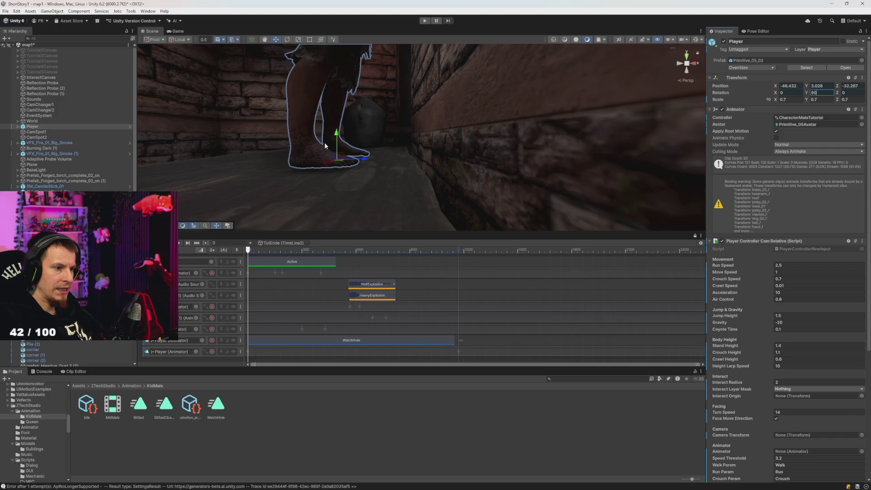
# Nudge the Player, copy its Transform component, and start recording on the lower Player (Animator) track.
pyautogui.moveTo(348, 159)
pyautogui.mouseDown()
pyautogui.moveTo(412, 169)
pyautogui.moveTo(415, 181)
pyautogui.mouseUp()
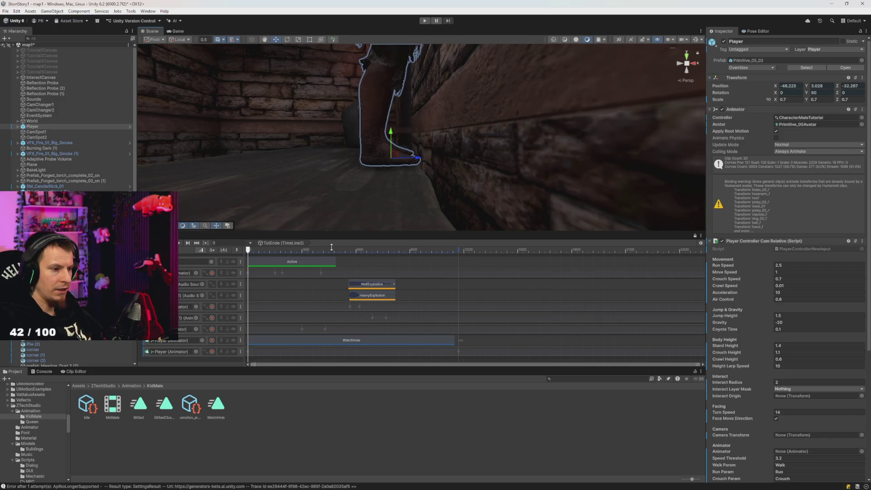
pyautogui.rightClick(752, 78)
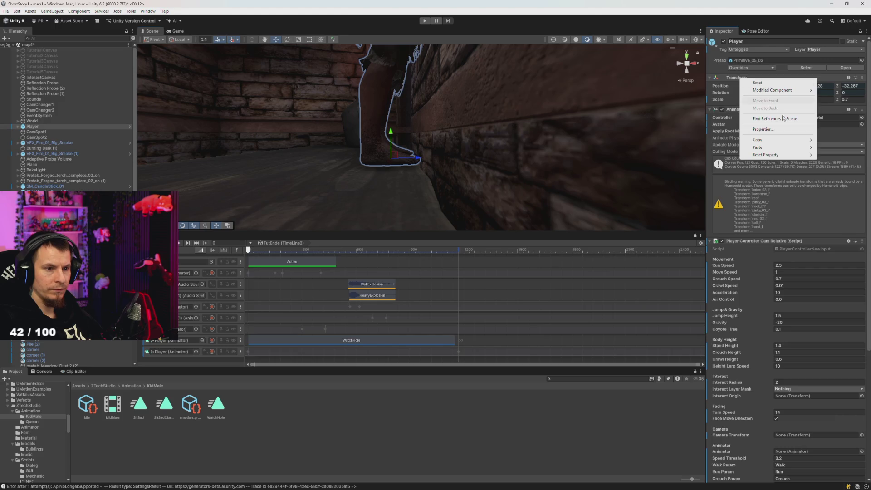
pyautogui.moveTo(771, 141)
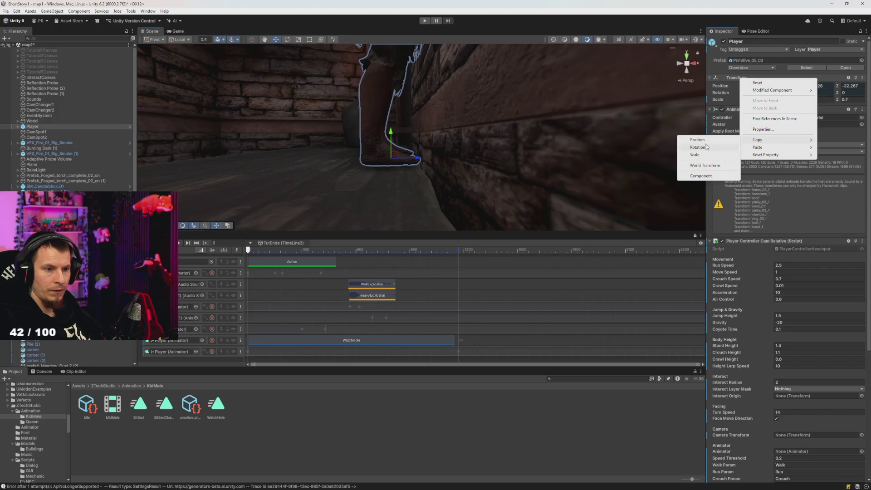
pyautogui.click(704, 176)
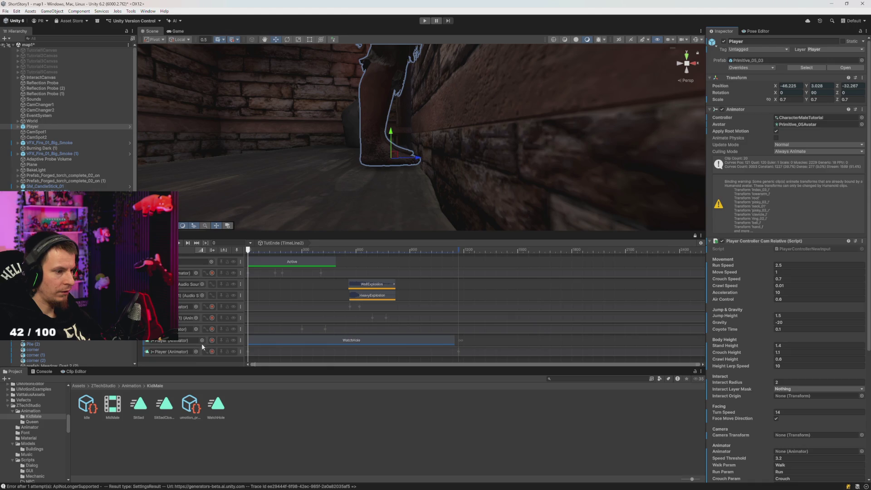
pyautogui.click(212, 352)
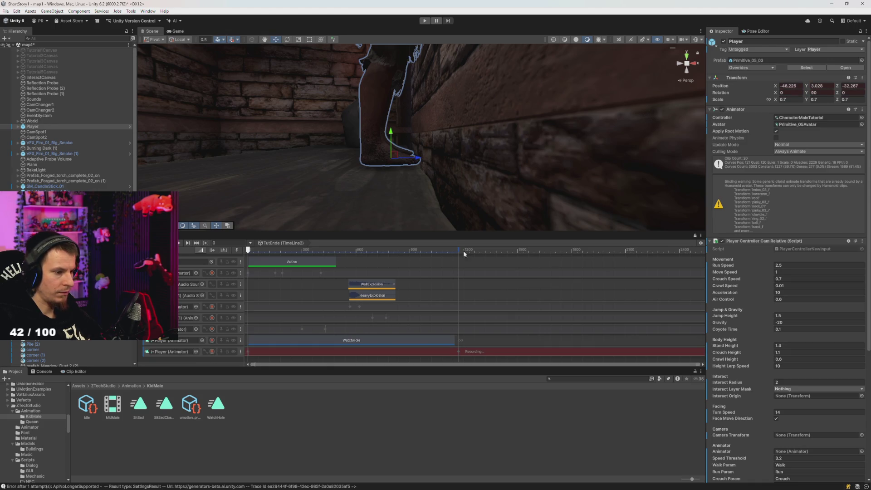
# Paste the copied Transform values onto the Player and scrub the timeline between frames 0 and 238.
pyautogui.rightClick(742, 81)
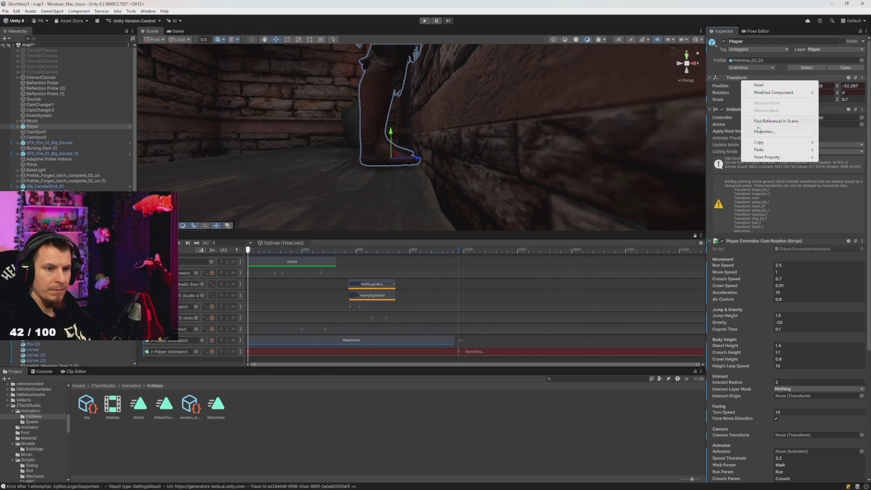
pyautogui.moveTo(769, 147)
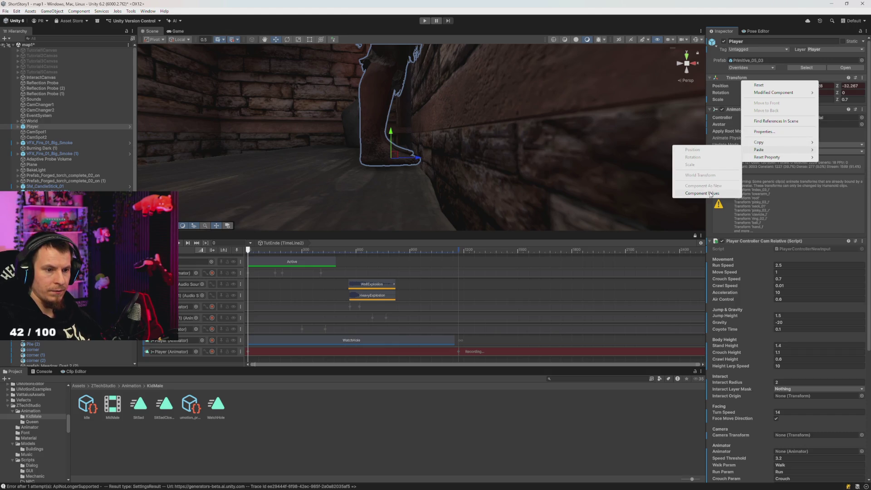
pyautogui.click(710, 193)
pyautogui.moveTo(274, 248)
pyautogui.mouseDown()
pyautogui.moveTo(282, 249)
pyautogui.moveTo(248, 251)
pyautogui.moveTo(334, 251)
pyautogui.moveTo(202, 252)
pyautogui.mouseUp()
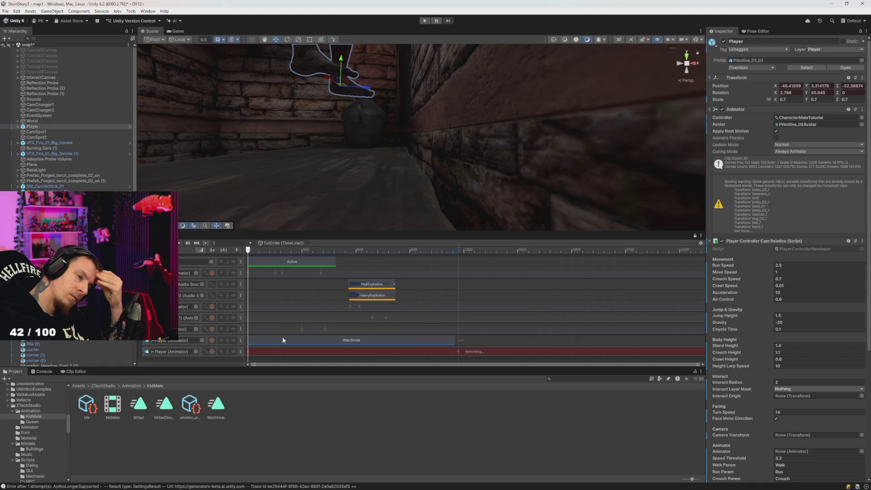
pyautogui.click(291, 250)
pyautogui.click(248, 251)
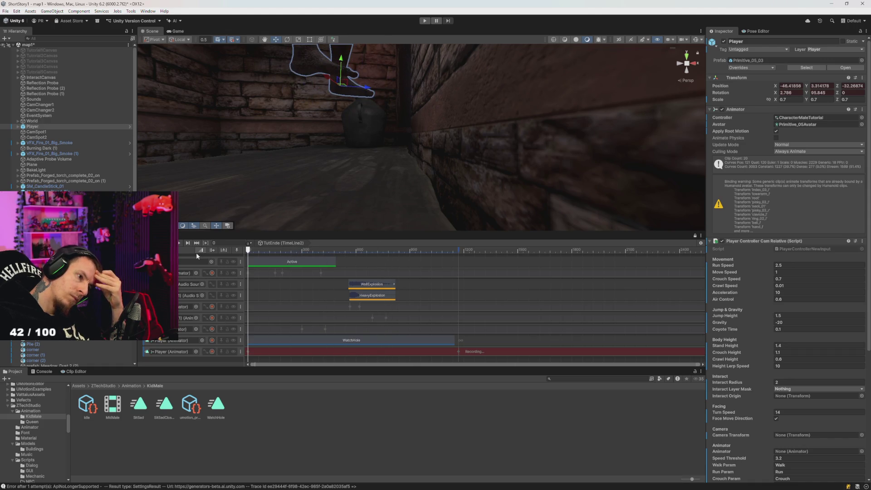
# Paste the Transform values again, placing the Player at 3.813, 0.638, -4.716, and view the Console error.
pyautogui.rightClick(743, 79)
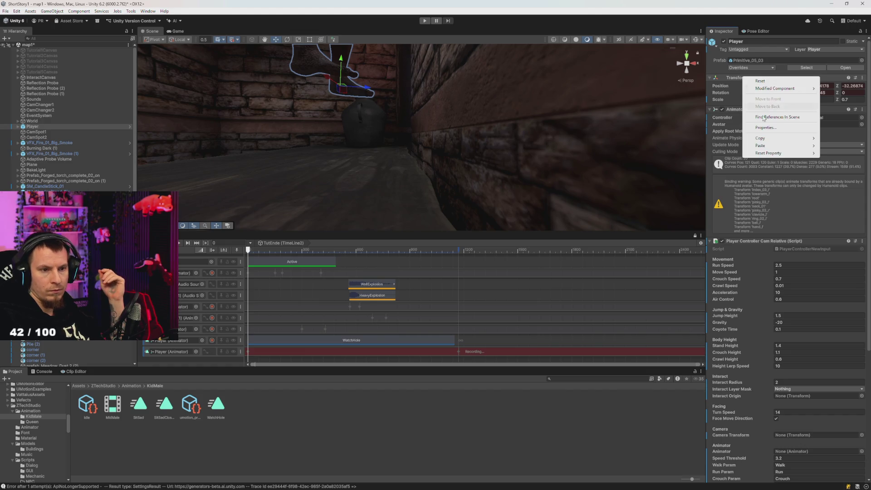
pyautogui.moveTo(773, 141)
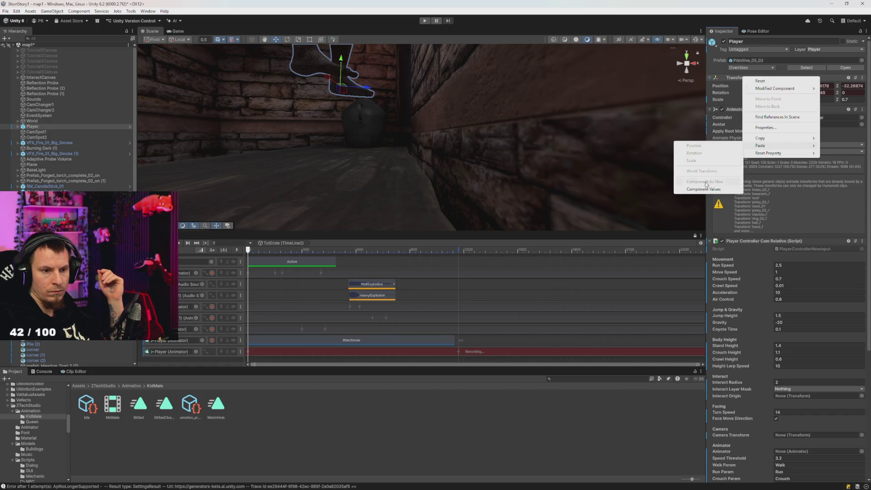
pyautogui.click(703, 174)
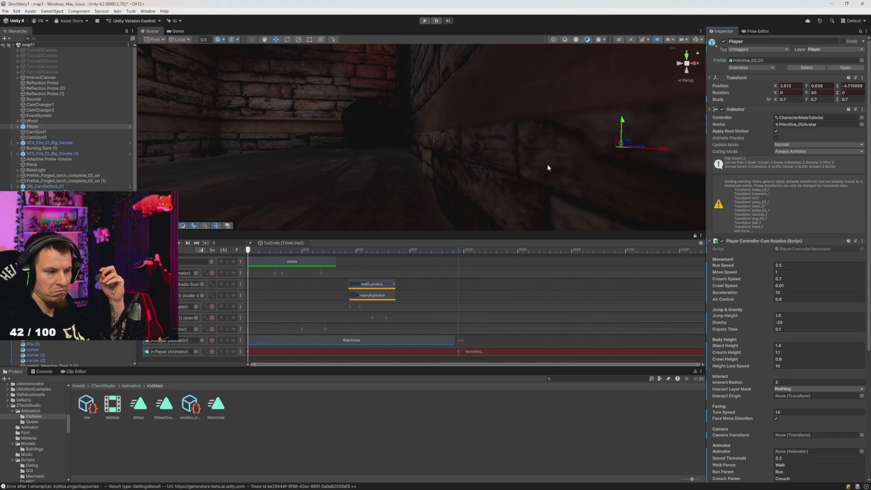
pyautogui.click(42, 372)
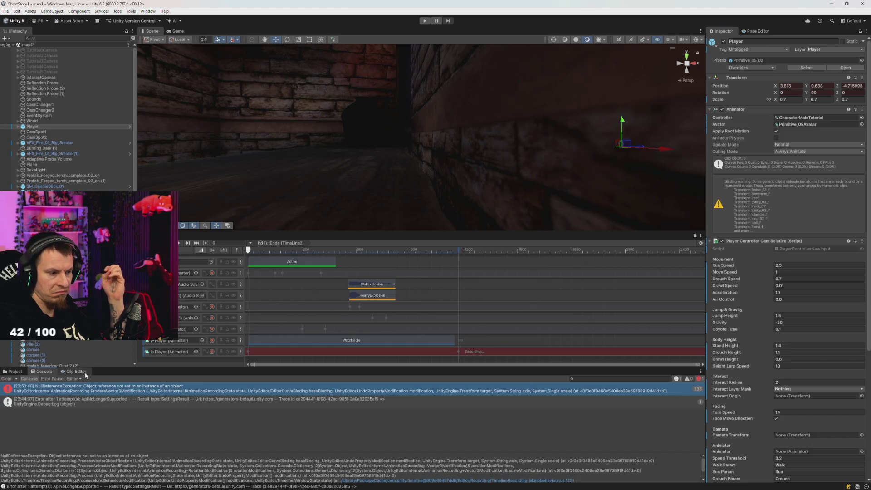
# Open the NullReferenceException source in Visual Studio, close TimelineRecording_MonoBehaviour.cs, and return to Unity.
pyautogui.doubleClick(187, 390)
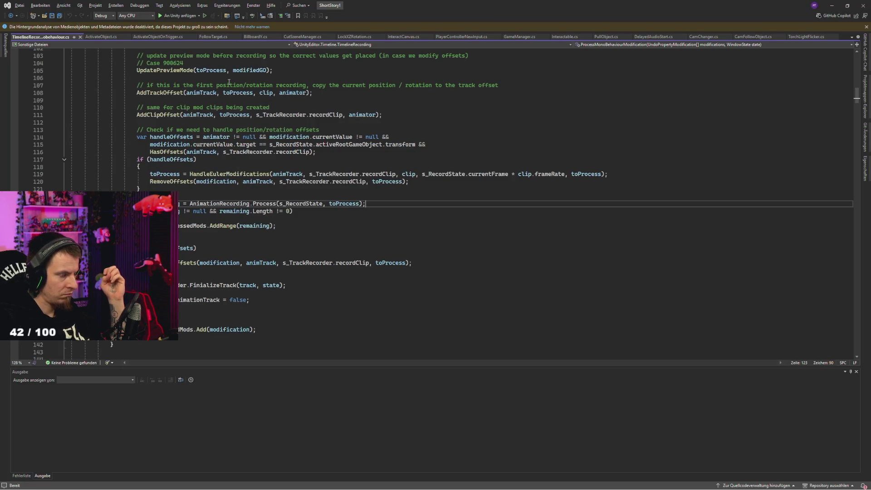
pyautogui.middleClick(54, 39)
pyautogui.hotkey('alt', 'Tab')
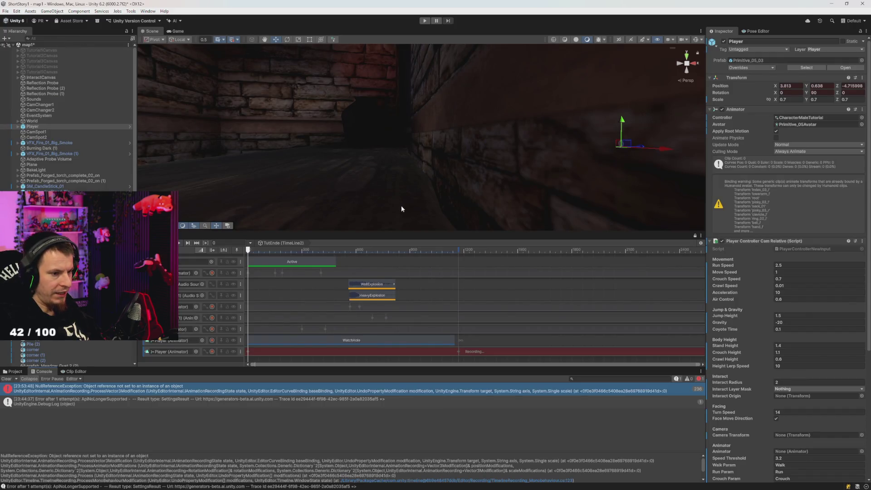
# Scrub to frame 17 and back, adjust the Player's position, stop the track's recording, and select TimeLine1.
pyautogui.click(205, 243)
pyautogui.click(204, 248)
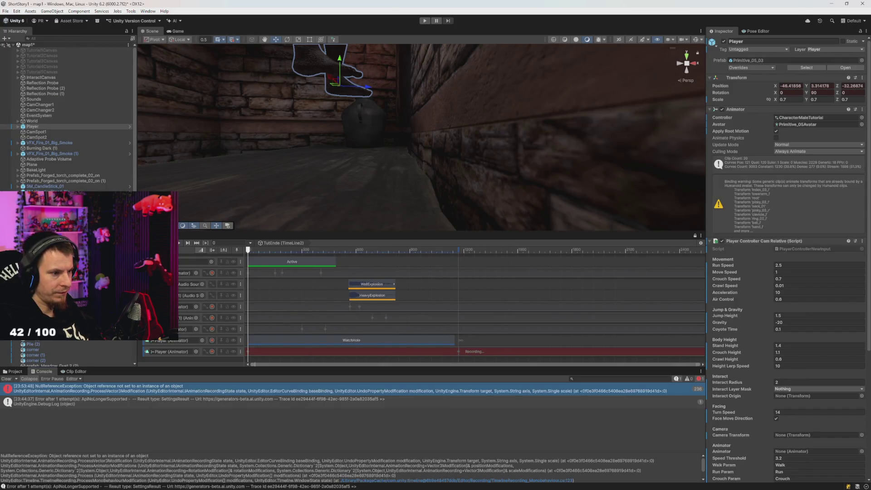
pyautogui.moveTo(831, 86)
pyautogui.mouseDown()
pyautogui.moveTo(810, 88)
pyautogui.moveTo(834, 85)
pyautogui.mouseUp()
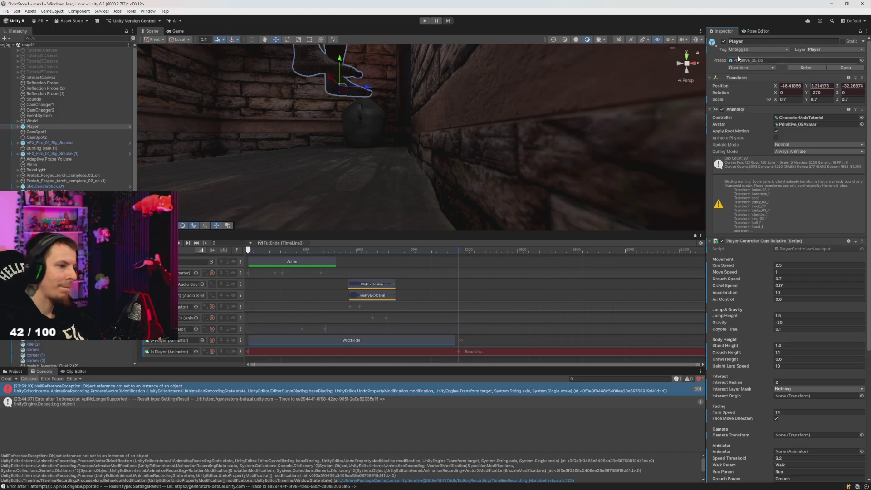
pyautogui.click(212, 352)
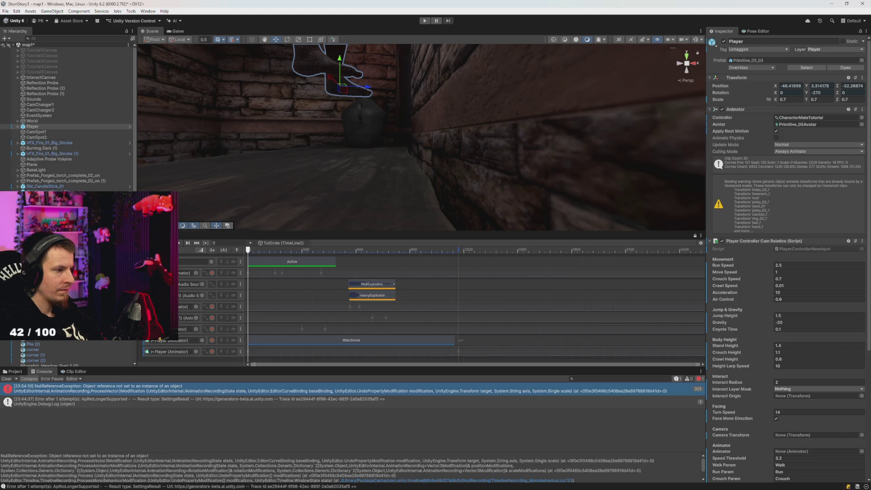
pyautogui.click(46, 213)
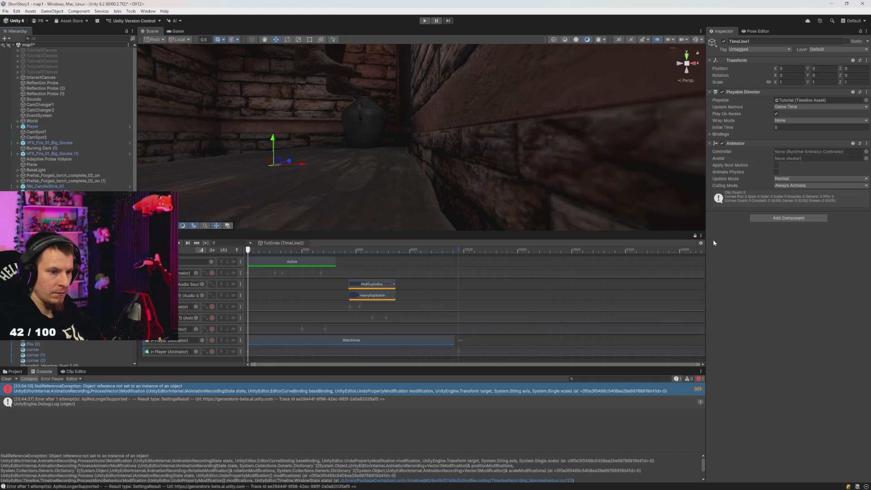
# Switch from the Tutorial timeline to TutEnde via TimeLine2, scrub its playhead, and select the Player.
pyautogui.click(694, 235)
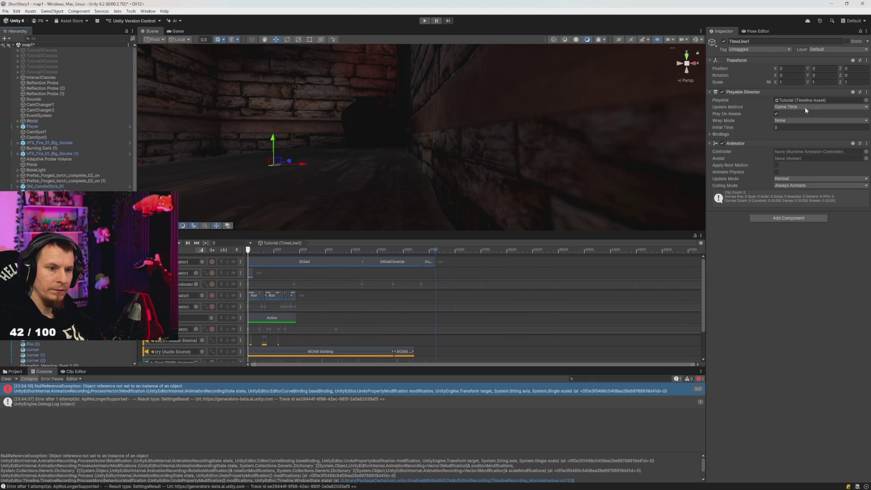
pyautogui.click(41, 253)
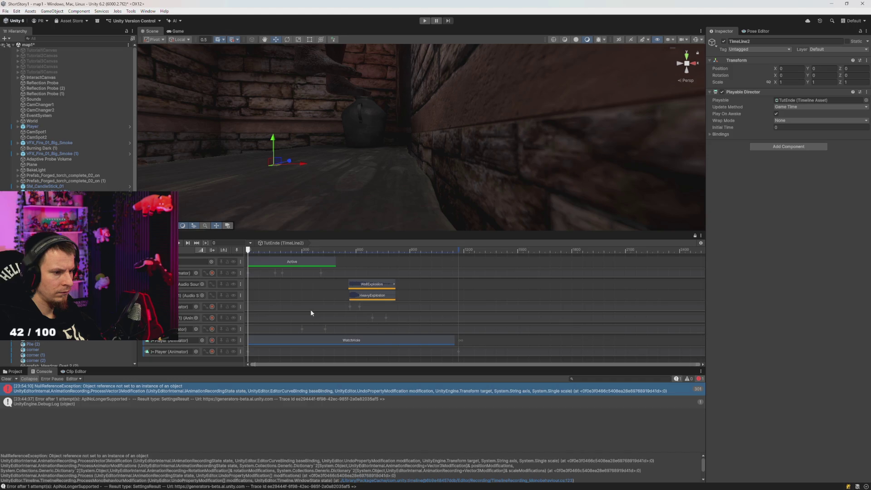
pyautogui.moveTo(293, 249)
pyautogui.mouseDown()
pyautogui.moveTo(399, 249)
pyautogui.moveTo(248, 251)
pyautogui.mouseUp()
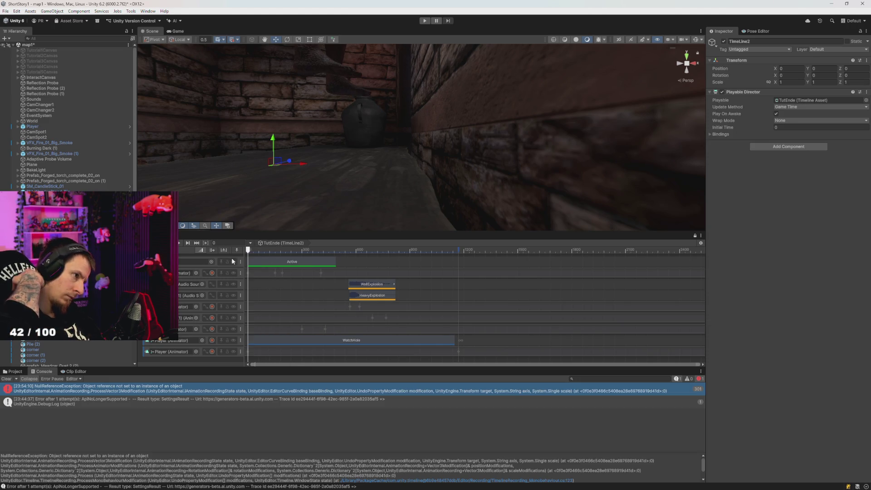
pyautogui.click(61, 126)
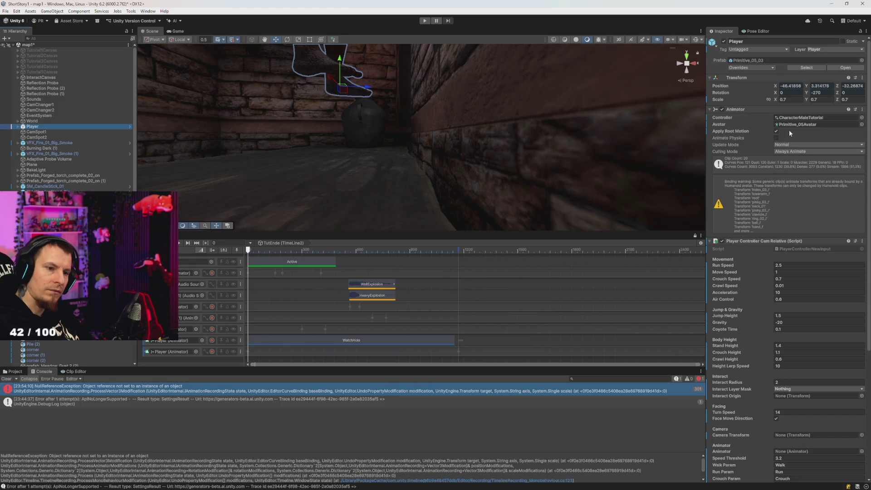
# Delete the avatar from the Player's Animator, clear the Console, and preview the TutEnde timeline.
pyautogui.click(802, 125)
pyautogui.press('Delete')
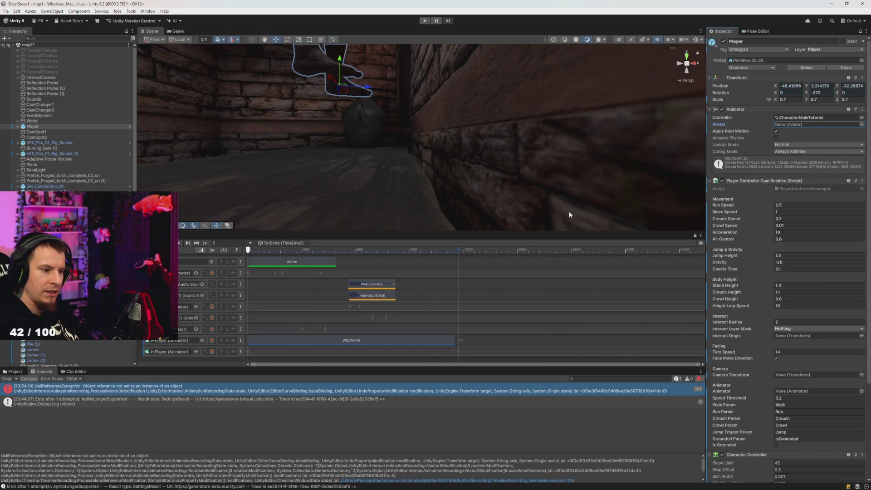
pyautogui.click(7, 378)
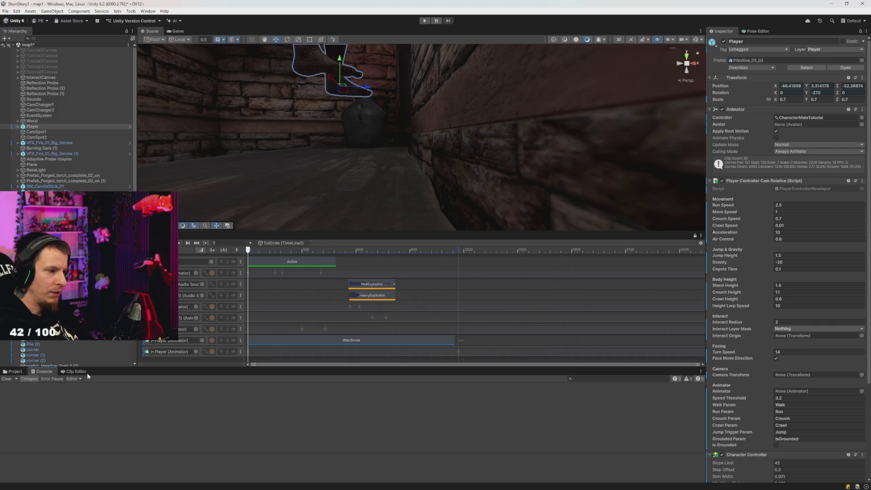
pyautogui.moveTo(261, 250)
pyautogui.mouseDown()
pyautogui.moveTo(314, 255)
pyautogui.moveTo(211, 251)
pyautogui.mouseUp()
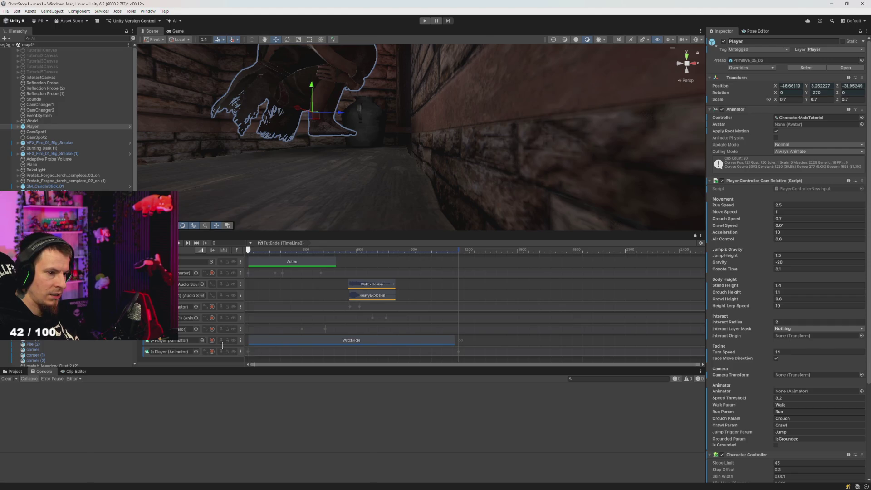
pyautogui.moveTo(271, 251)
pyautogui.mouseDown()
pyautogui.moveTo(398, 252)
pyautogui.moveTo(245, 253)
pyautogui.mouseUp()
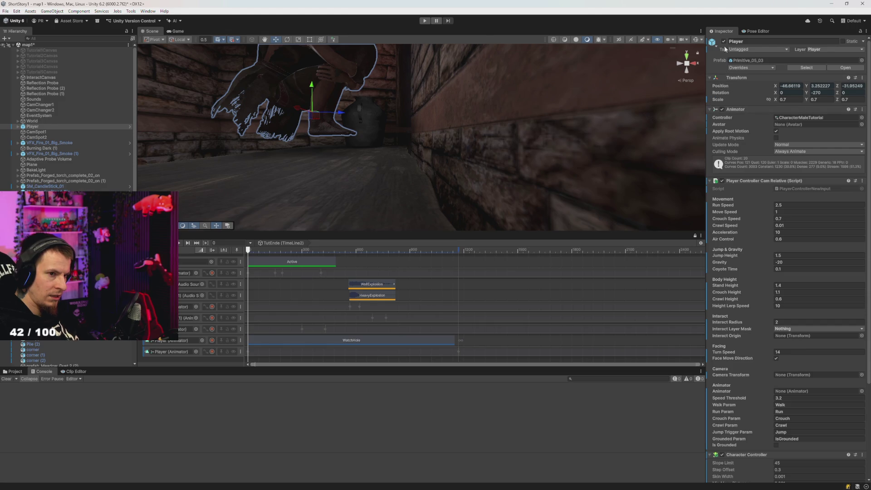
# Disable the Player's Animator, undo it, disable it again, and scrub the timeline.
pyautogui.click(722, 109)
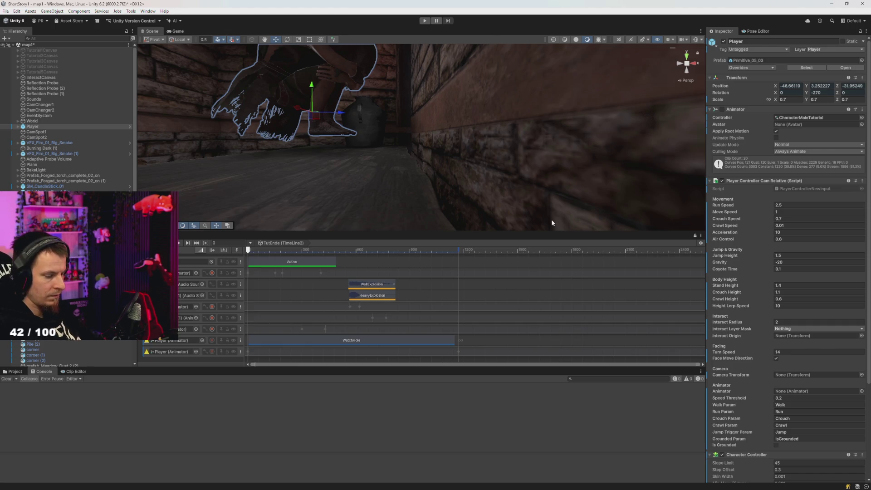
pyautogui.hotkey('ctrl', 'z')
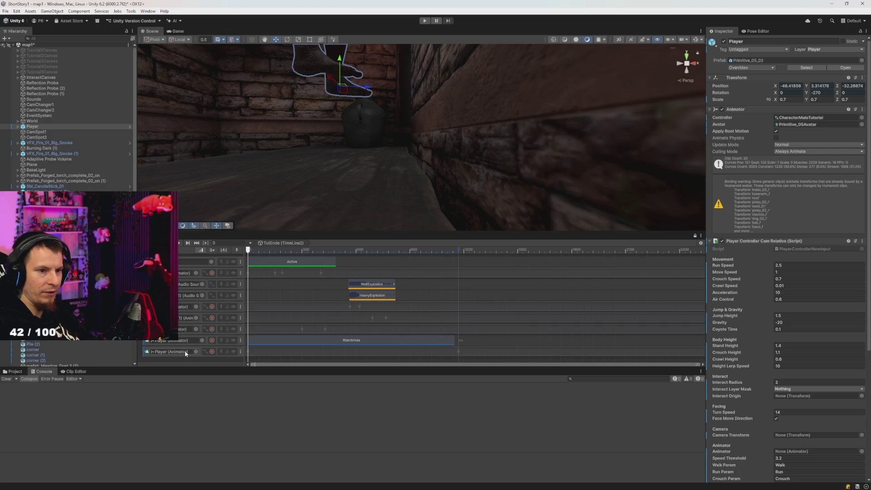
pyautogui.click(722, 110)
pyautogui.moveTo(262, 250)
pyautogui.mouseDown()
pyautogui.moveTo(370, 251)
pyautogui.moveTo(208, 259)
pyautogui.mouseUp()
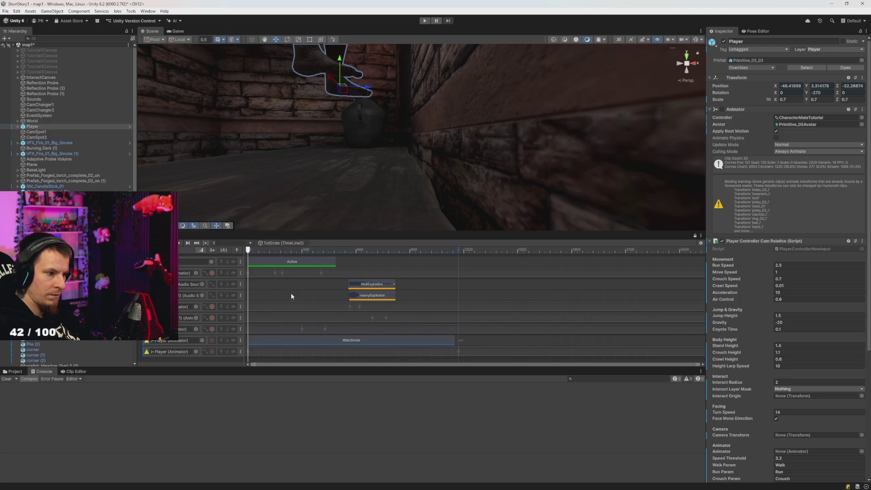
# Select the bottom Player track and the Player, then re-enable the Animator with Primitive_05Avatar.
pyautogui.click(211, 352)
pyautogui.moveTo(350, 139); pyautogui.dragTo(382, 123)
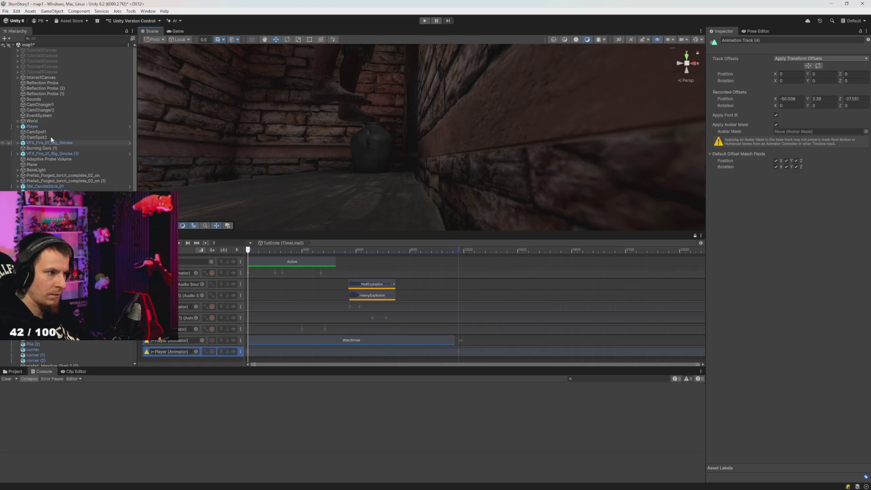
pyautogui.click(32, 126)
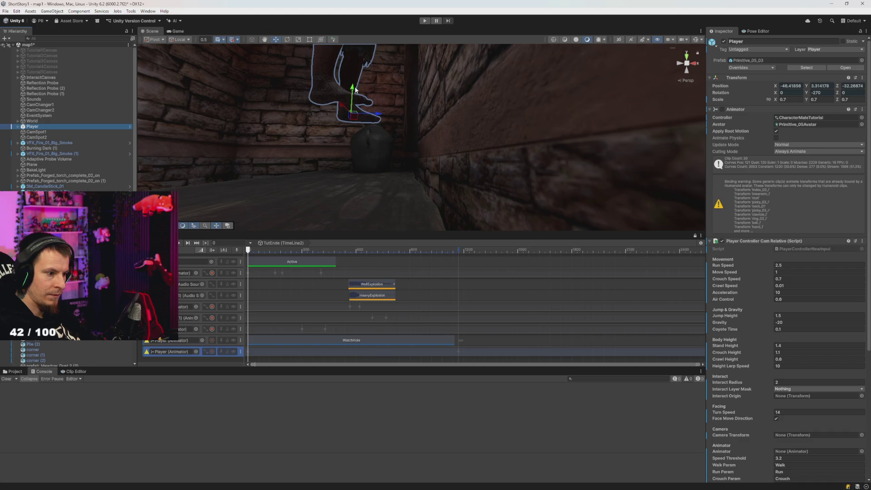
pyautogui.click(213, 351)
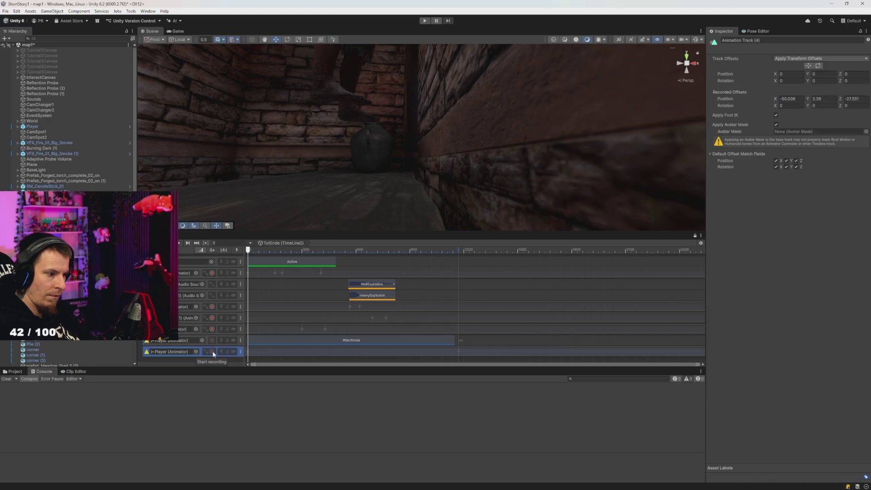
pyautogui.click(32, 127)
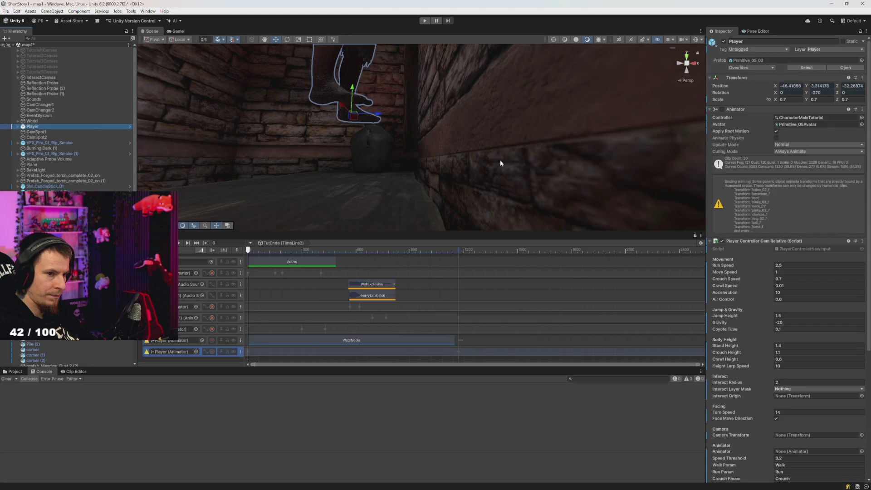
pyautogui.click(722, 109)
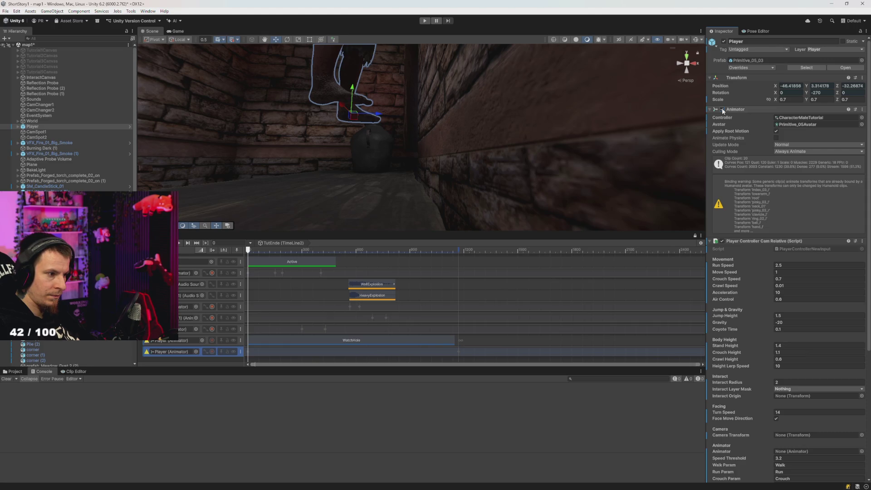
pyautogui.click(722, 109)
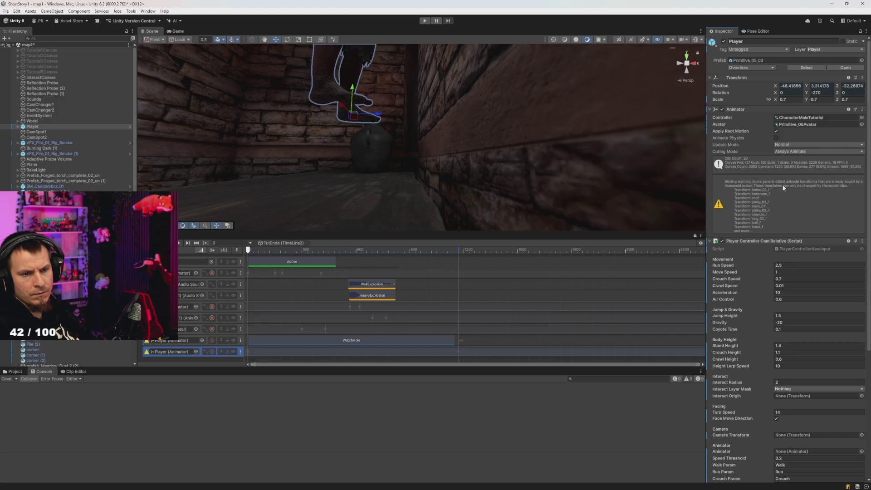
pyautogui.click(802, 118)
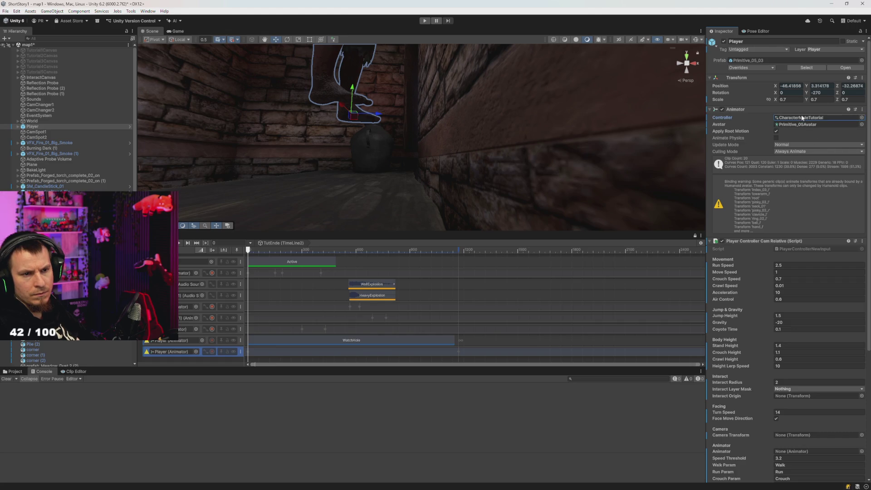
# Make Idle, instead of Sit, the CharacterMaleTutorial Base Layer default state, then return to the Scene view.
pyautogui.doubleClick(802, 118)
pyautogui.scroll(-5, 559, 140)
pyautogui.moveTo(567, 140); pyautogui.dragTo(540, 165)
pyautogui.scroll(4, 539, 164)
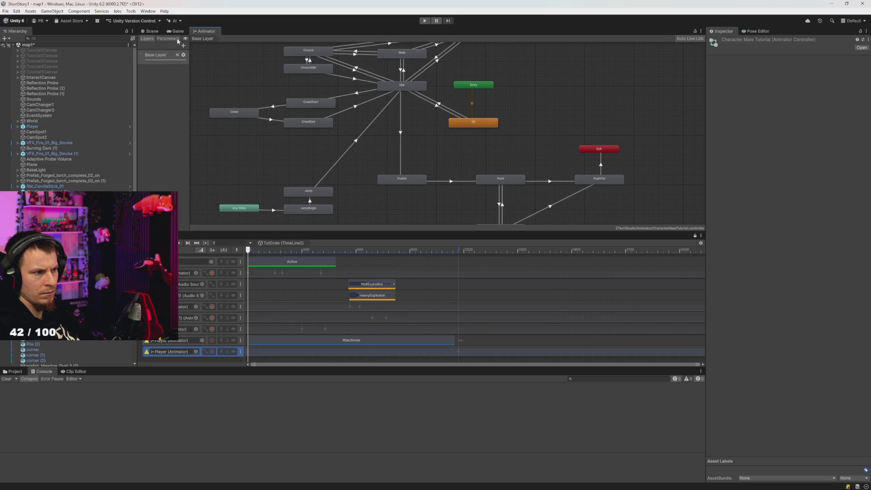
pyautogui.moveTo(451, 115); pyautogui.dragTo(428, 150)
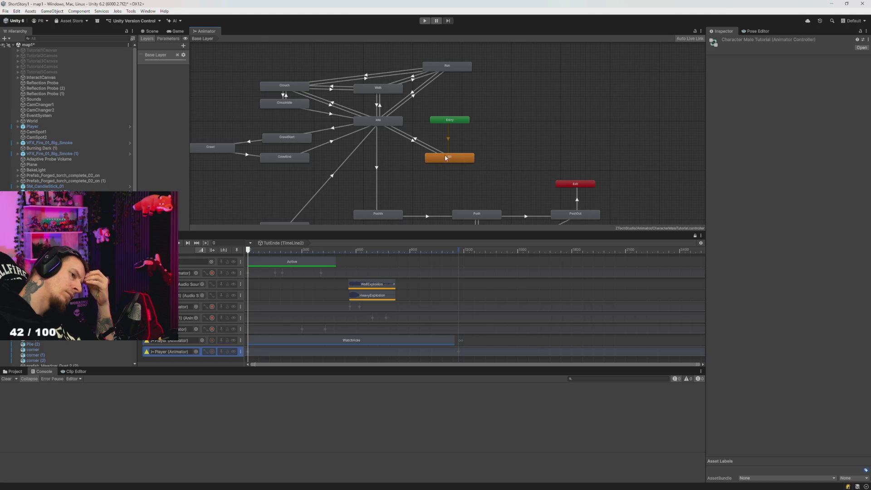
pyautogui.rightClick(378, 121)
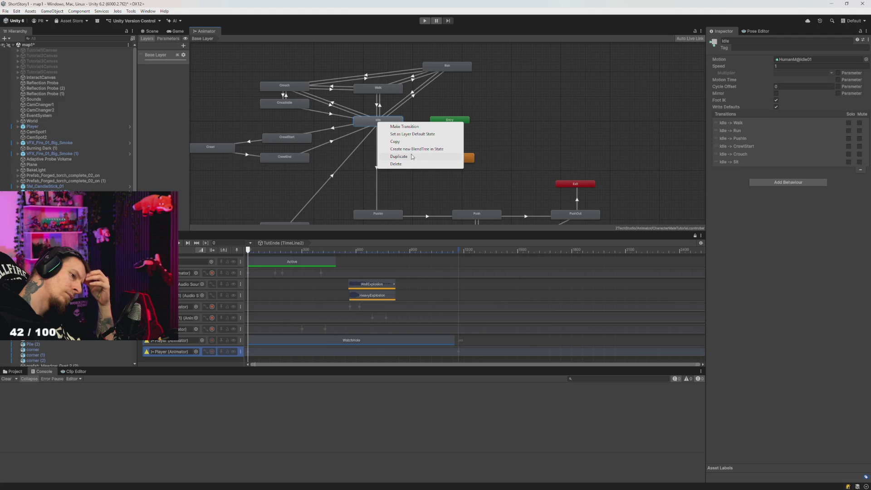
pyautogui.click(421, 134)
pyautogui.click(487, 140)
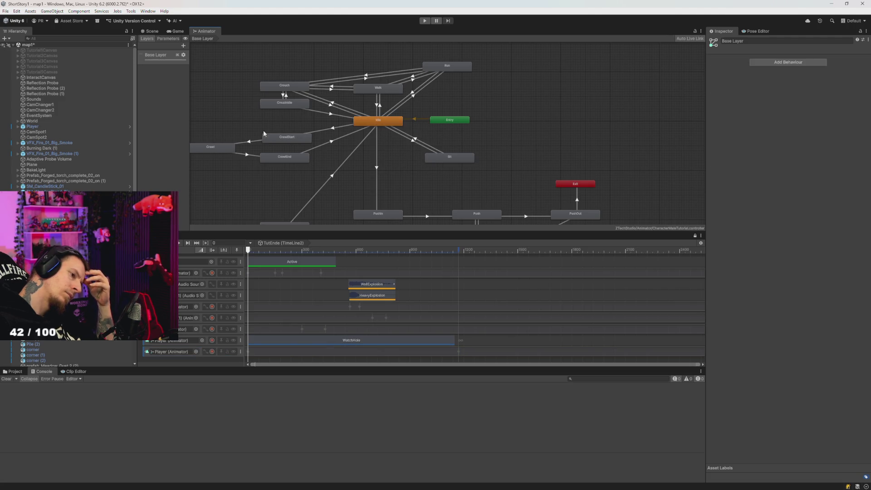
pyautogui.click(152, 32)
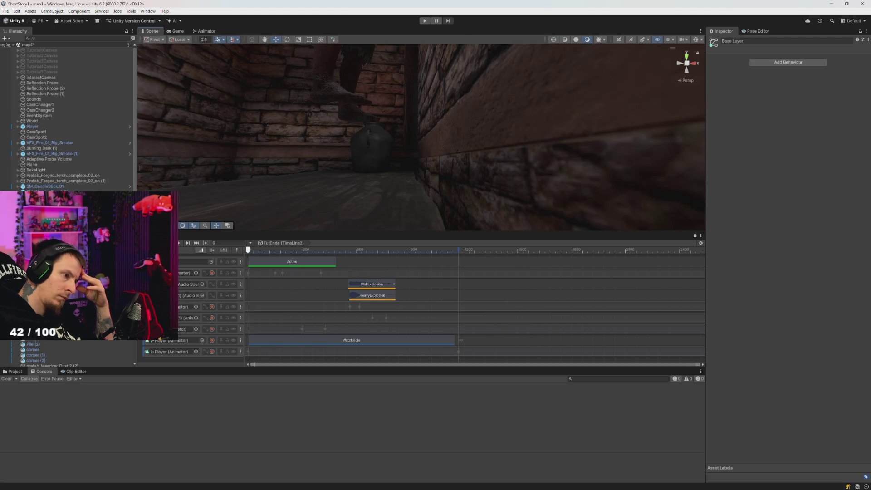
# Select the Player, browse the Animator assets, scrub the timeline, and view WatchHole's keyframes in the Clip Editor.
pyautogui.click(42, 125)
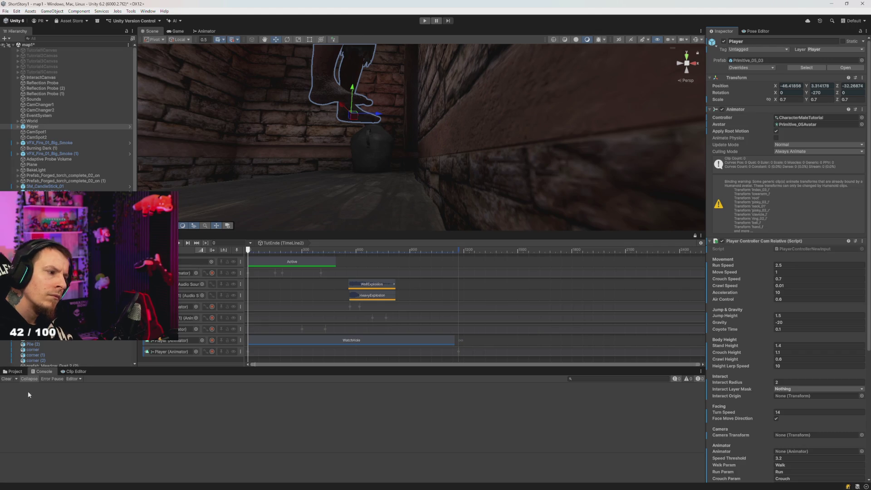
pyautogui.click(15, 371)
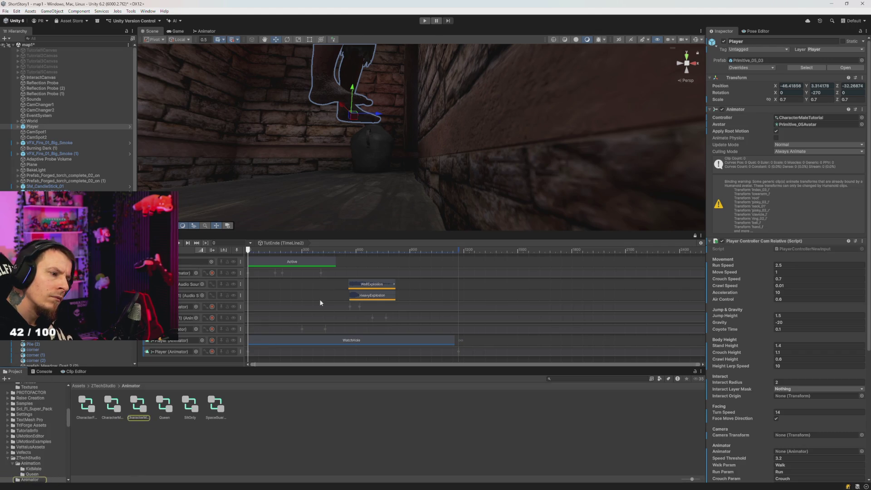
pyautogui.moveTo(391, 249); pyautogui.dragTo(247, 251)
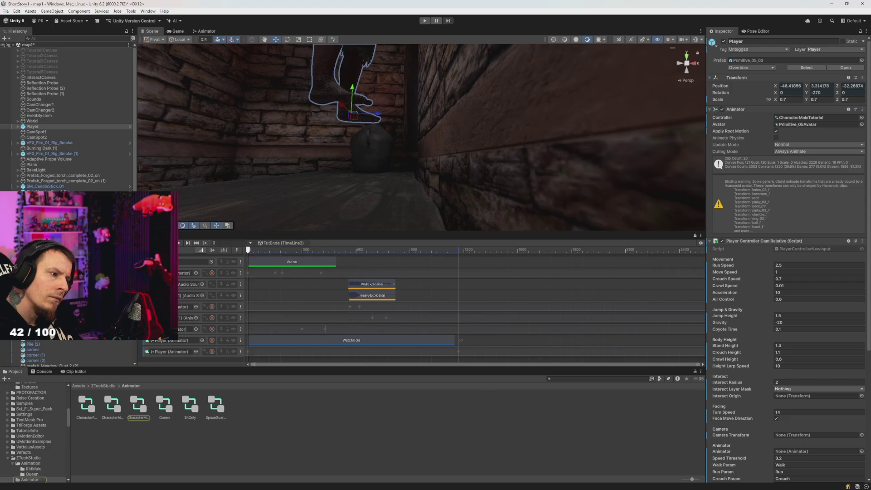
pyautogui.click(73, 371)
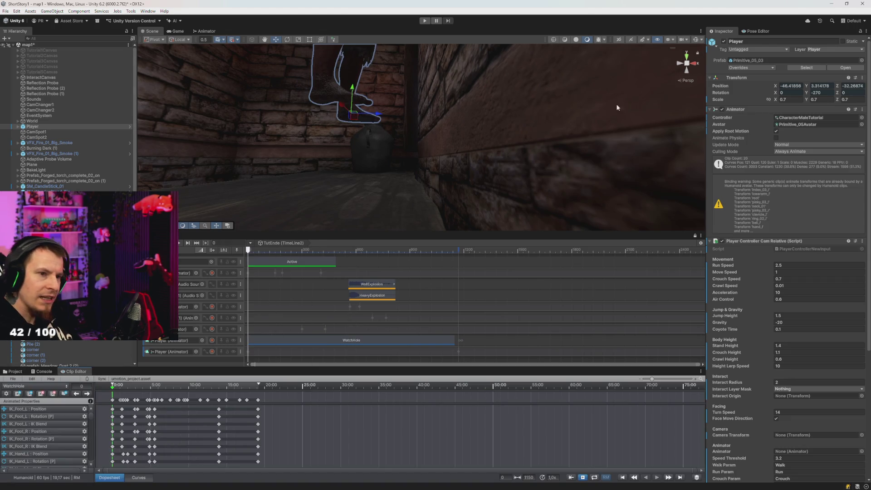
# Put the Player into Pose Mode in the Pose Editor and review WatchHole's clip export settings.
pyautogui.click(753, 31)
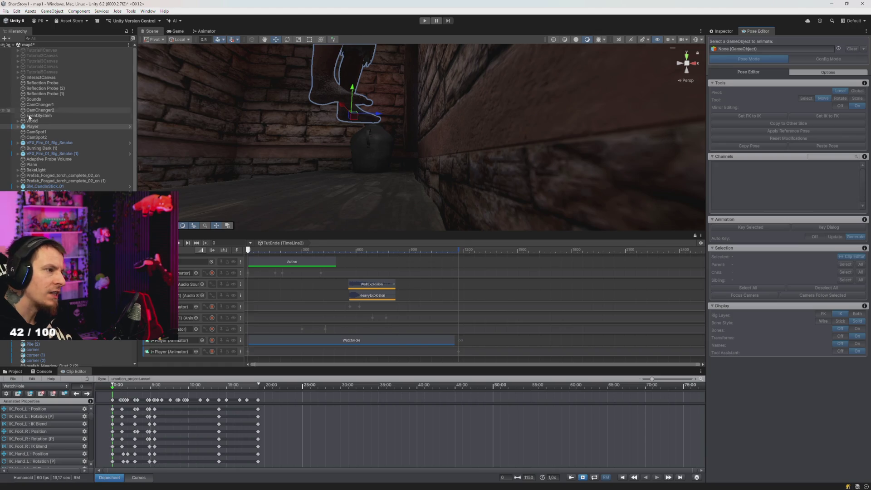
pyautogui.click(746, 56)
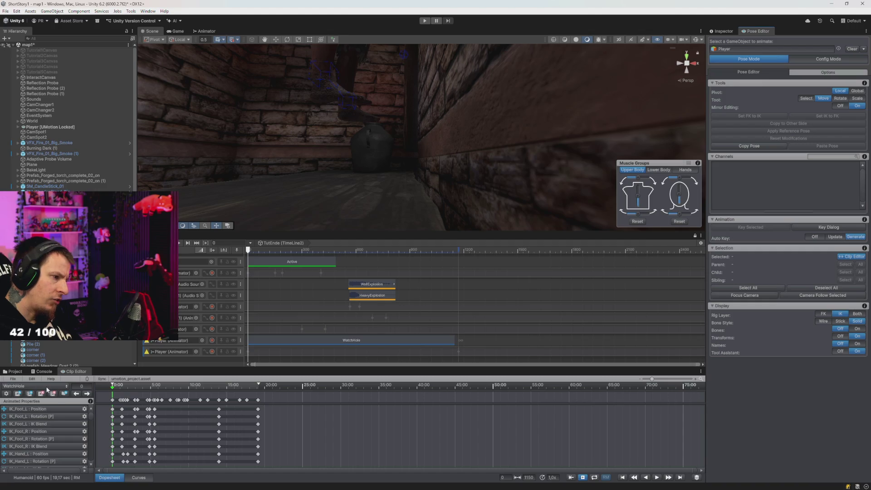
pyautogui.click(14, 380)
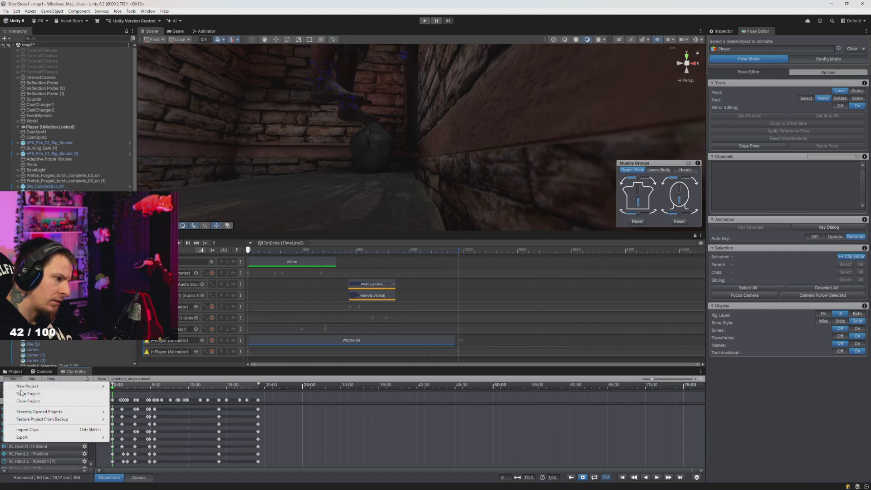
pyautogui.moveTo(36, 438)
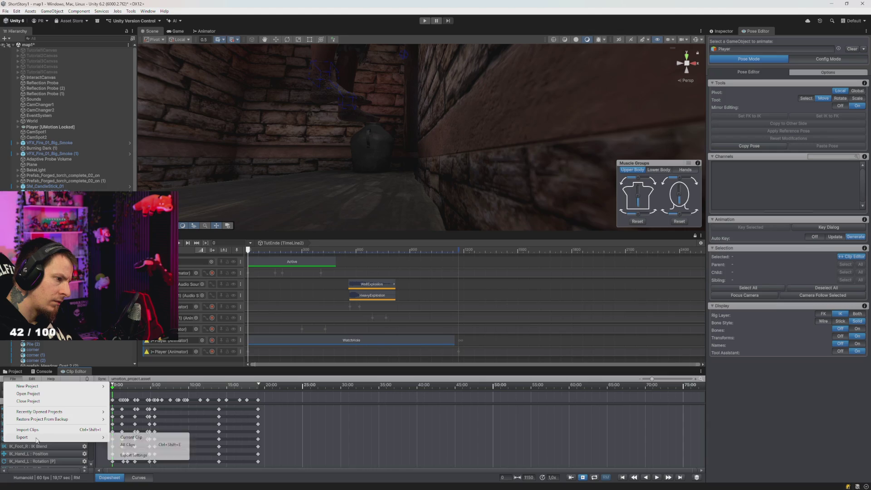
pyautogui.click(145, 456)
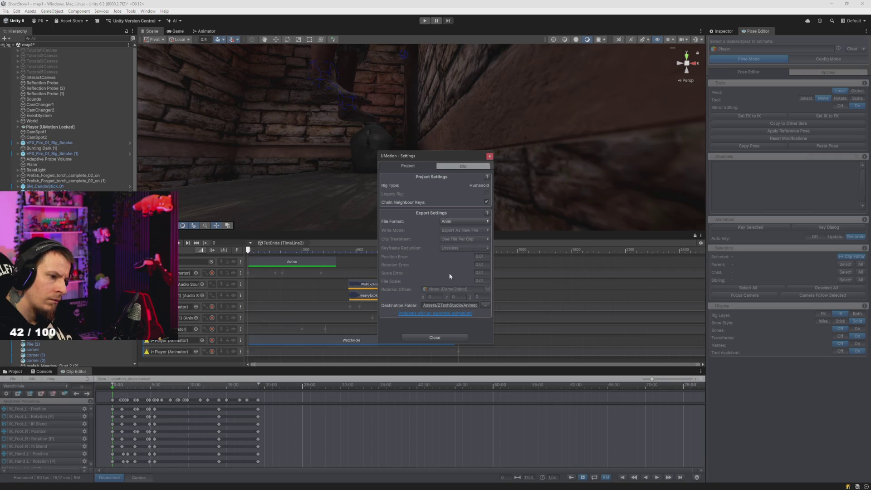
pyautogui.click(448, 167)
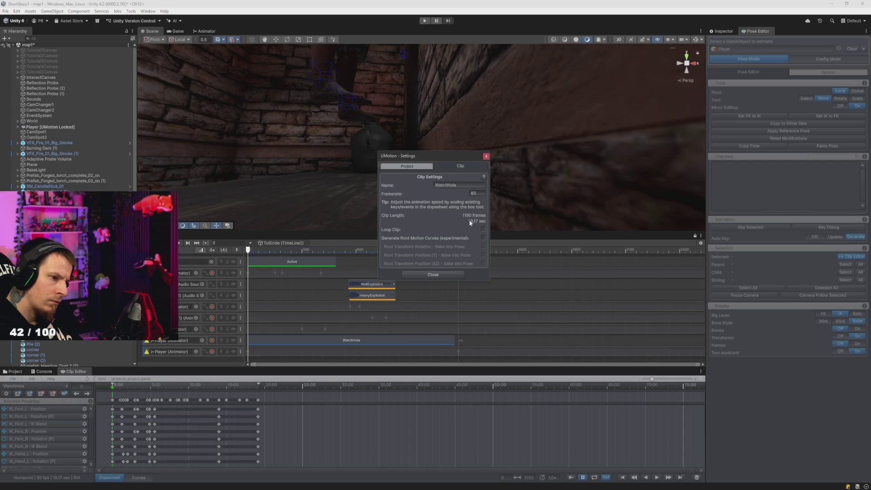
pyautogui.click(486, 156)
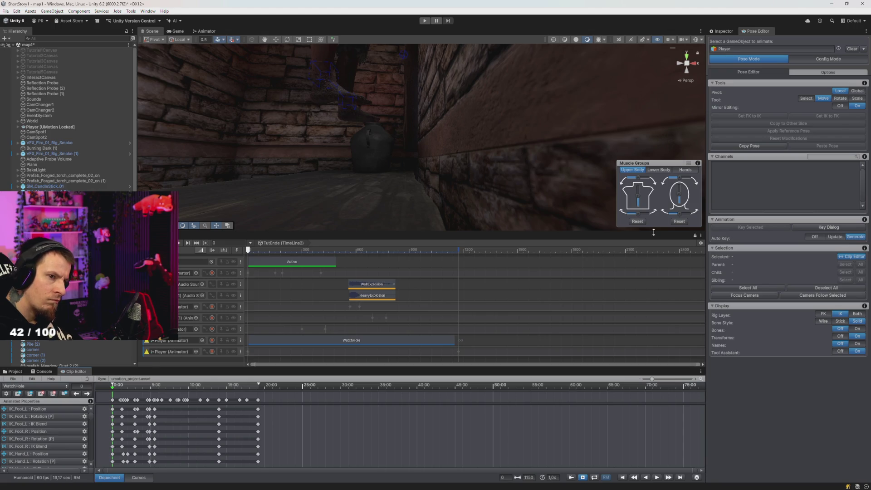
# Toggle the Pose Editor into Config Mode and back to Pose Mode.
pyautogui.click(823, 59)
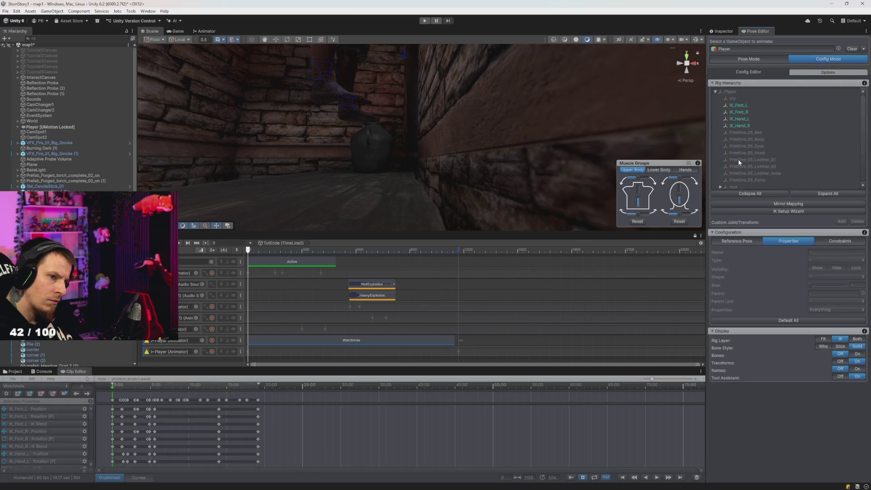
pyautogui.scroll(-1, 737, 154)
pyautogui.scroll(1, 739, 153)
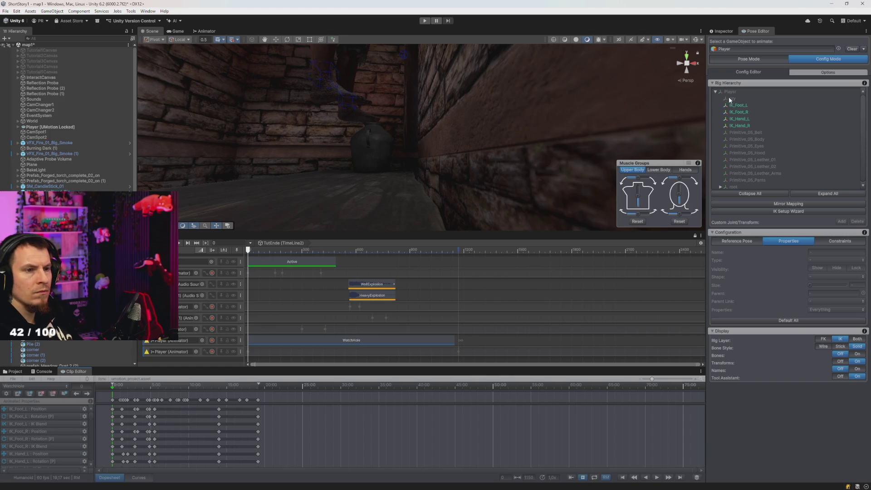
pyautogui.click(741, 59)
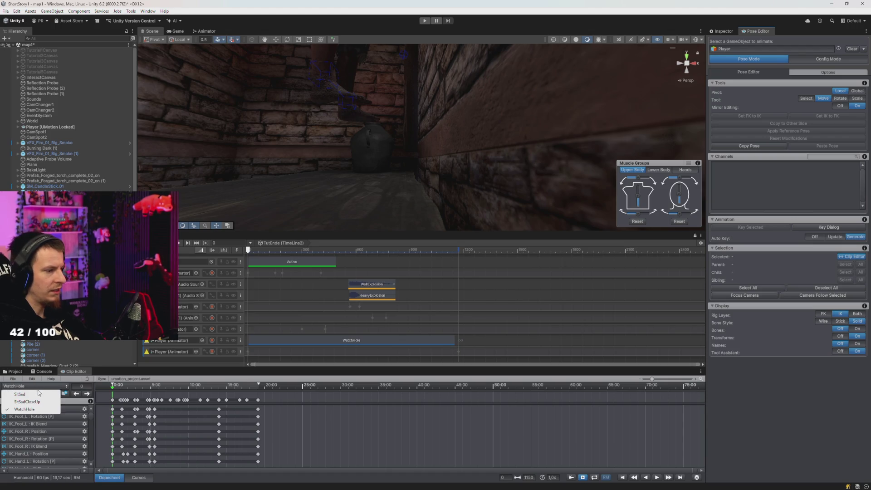
# Load the SitSad clip in the Clip Editor and cycle through the editor panels and posing modes.
pyautogui.click(28, 396)
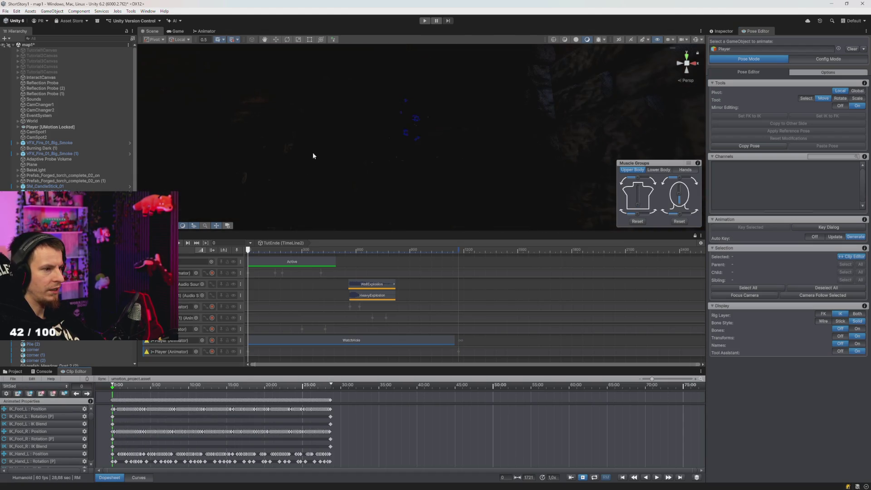
pyautogui.scroll(-5, 315, 156)
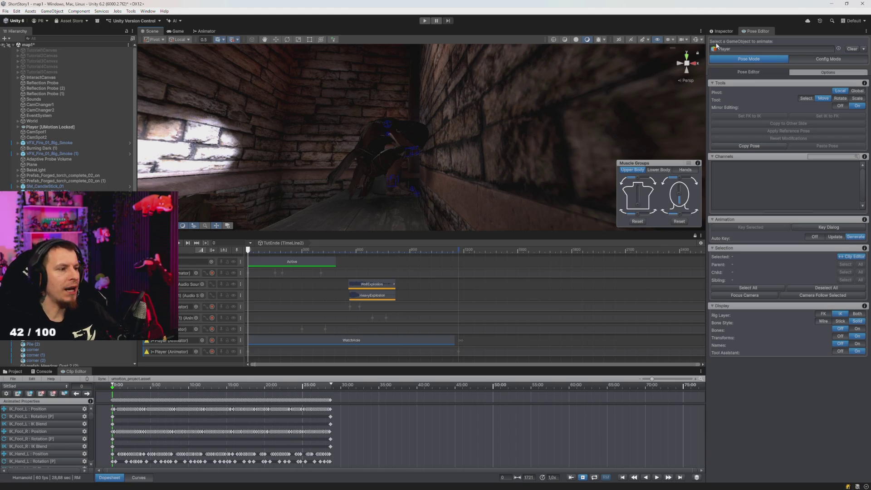
pyautogui.click(722, 31)
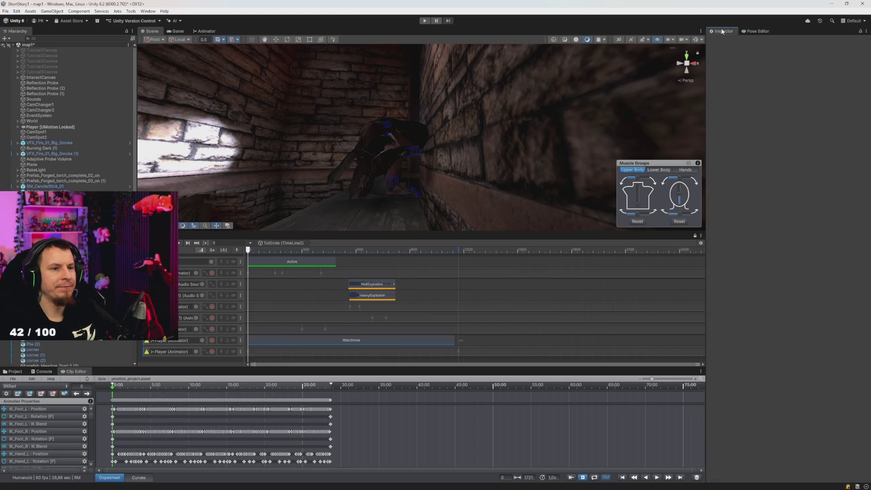
pyautogui.click(754, 32)
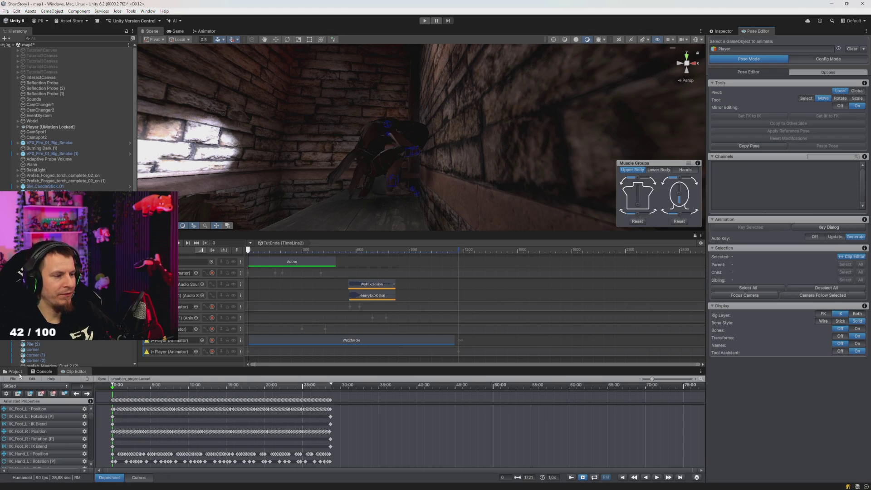
pyautogui.click(14, 372)
pyautogui.click(76, 373)
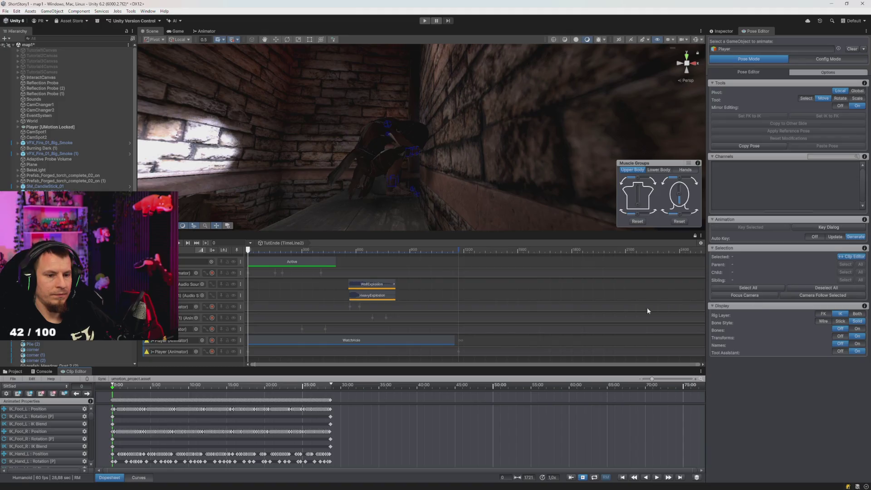
pyautogui.click(828, 59)
pyautogui.click(759, 60)
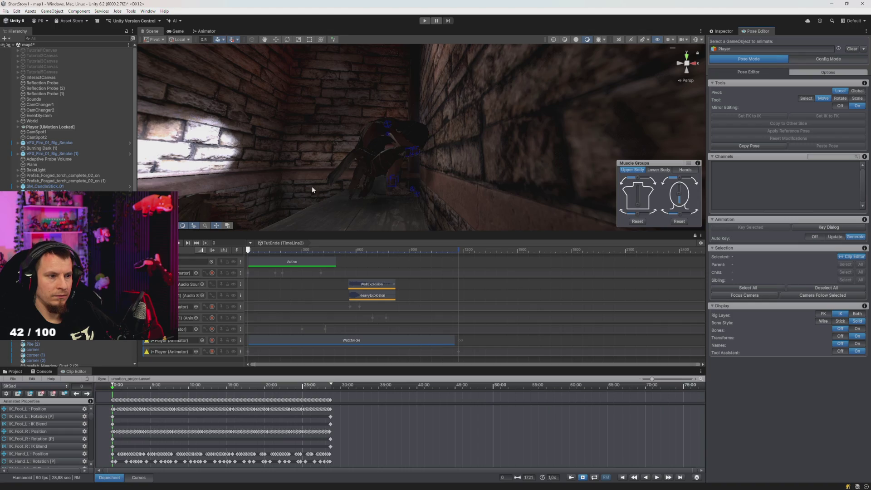
# Scrub the recorded clip back to frame 292, play and stop it, then select a scene object.
pyautogui.moveTo(121, 389)
pyautogui.mouseDown()
pyautogui.moveTo(329, 388)
pyautogui.moveTo(254, 389)
pyautogui.mouseUp()
pyautogui.moveTo(314, 385); pyautogui.dragTo(151, 378)
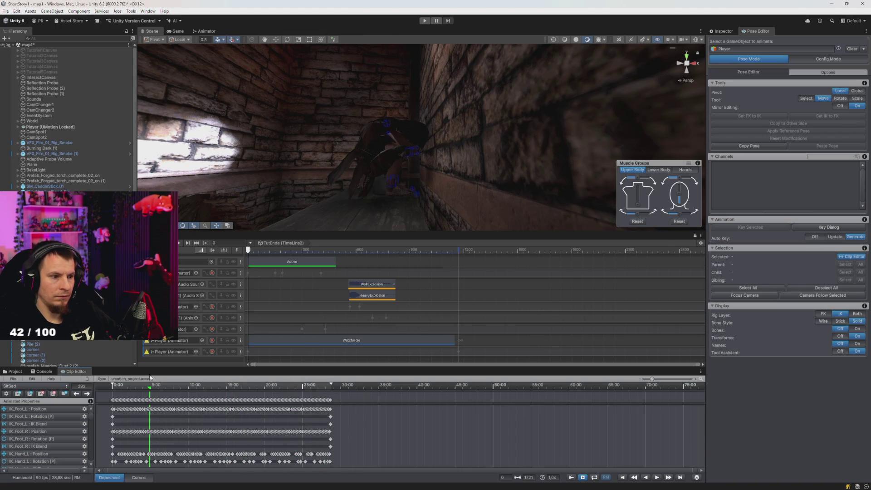
pyautogui.press('space')
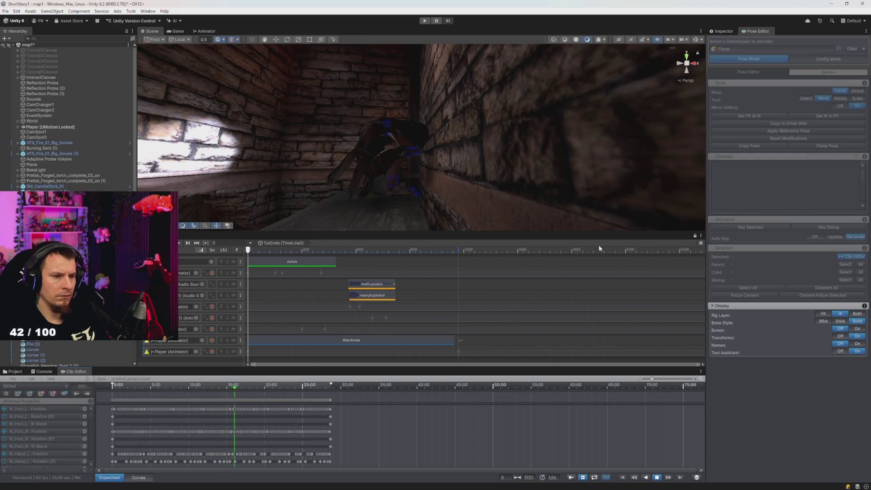
pyautogui.press('space')
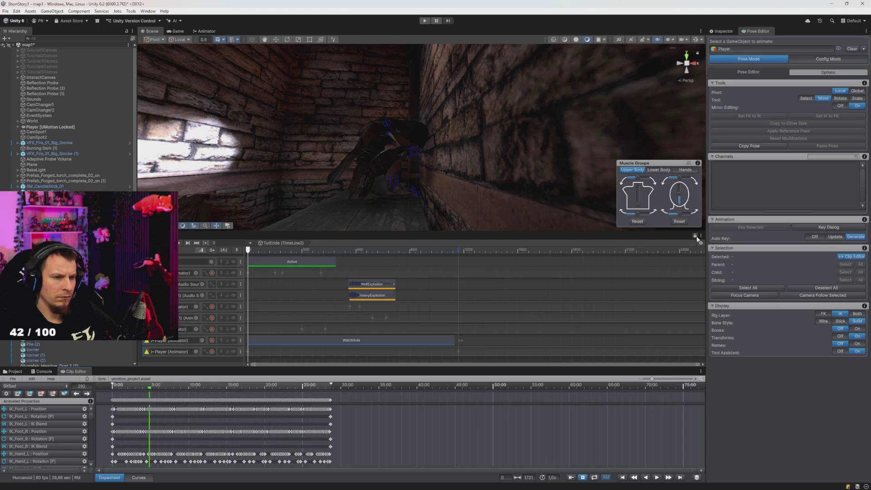
pyautogui.click(180, 409)
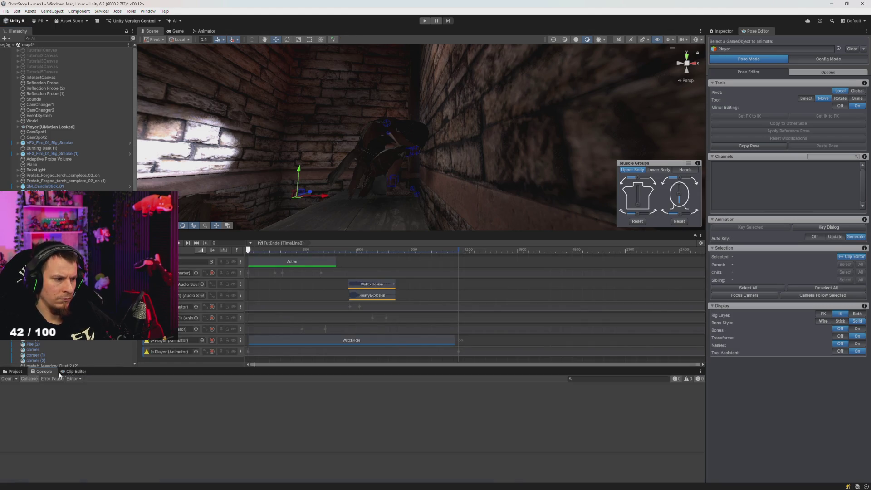
# Clear the Player from the Pose Editor and re-pick it as the locked posing target.
pyautogui.click(37, 127)
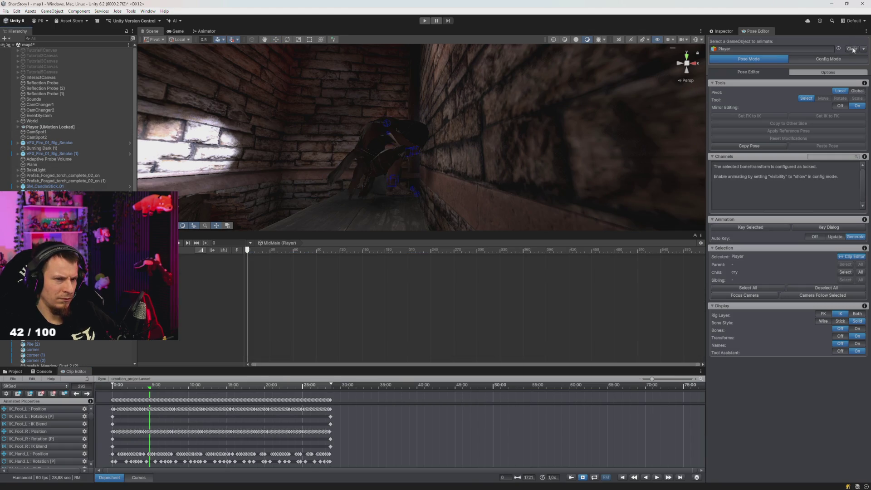
pyautogui.click(852, 48)
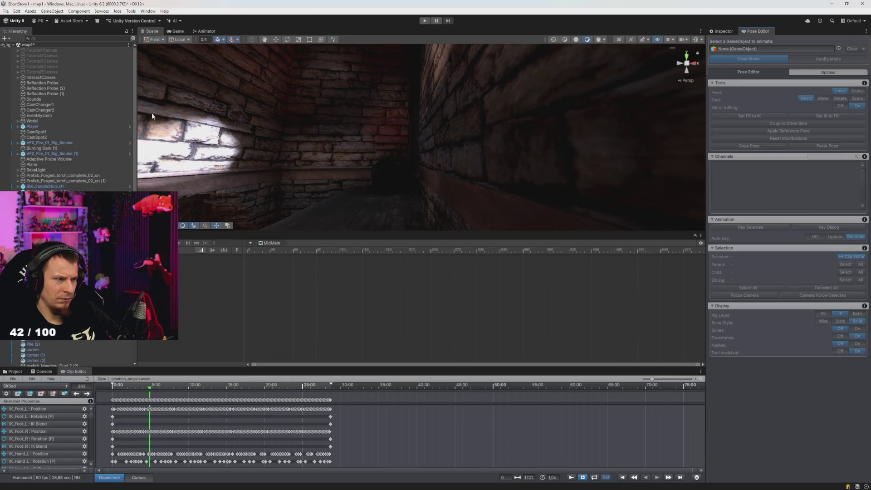
pyautogui.click(756, 55)
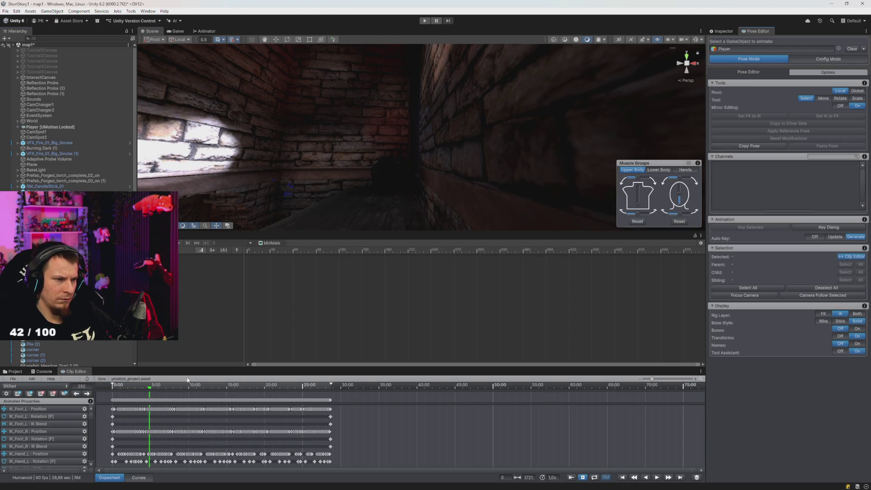
# Fly the camera to the Player by the candle, play and stop the clip, and bring back TutEnde.
pyautogui.moveTo(329, 187)
pyautogui.mouseDown()
pyautogui.moveTo(372, 202)
pyautogui.moveTo(397, 228)
pyautogui.moveTo(409, 221)
pyautogui.mouseUp()
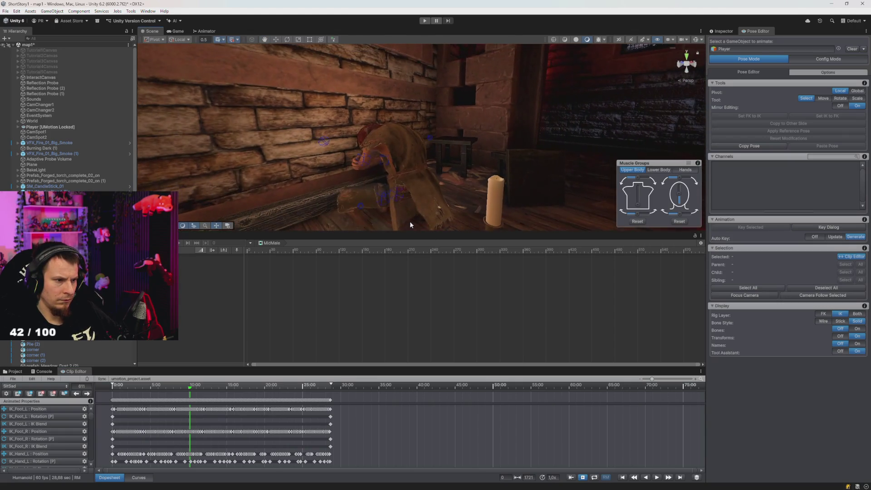
pyautogui.press('space')
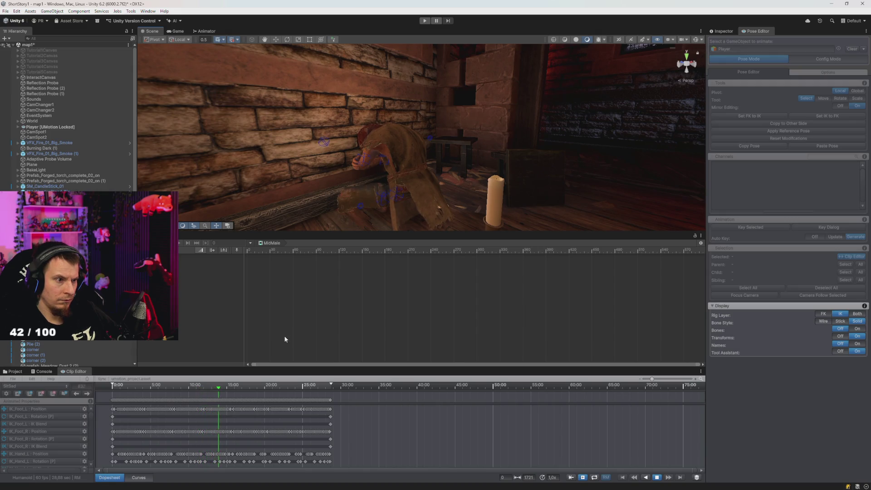
pyautogui.press('space')
pyautogui.moveTo(336, 195)
pyautogui.mouseDown()
pyautogui.moveTo(468, 224)
pyautogui.moveTo(408, 228)
pyautogui.mouseUp()
pyautogui.scroll(-3, 408, 229)
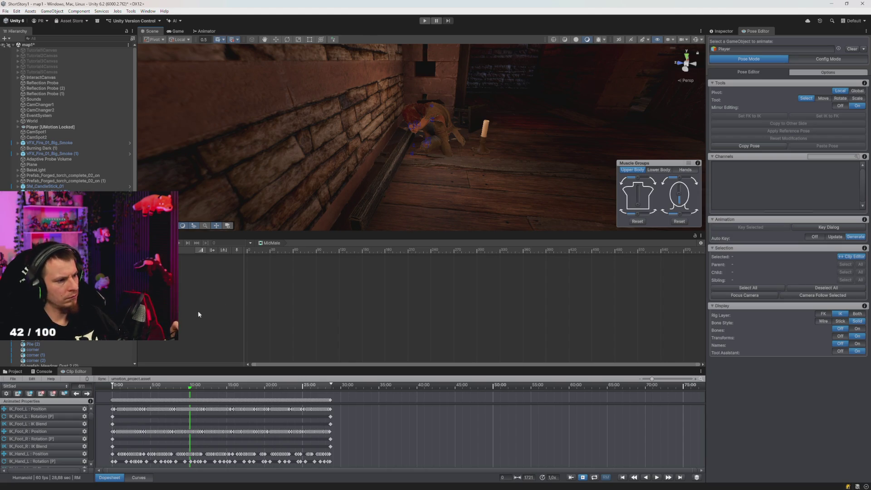
pyautogui.click(540, 204)
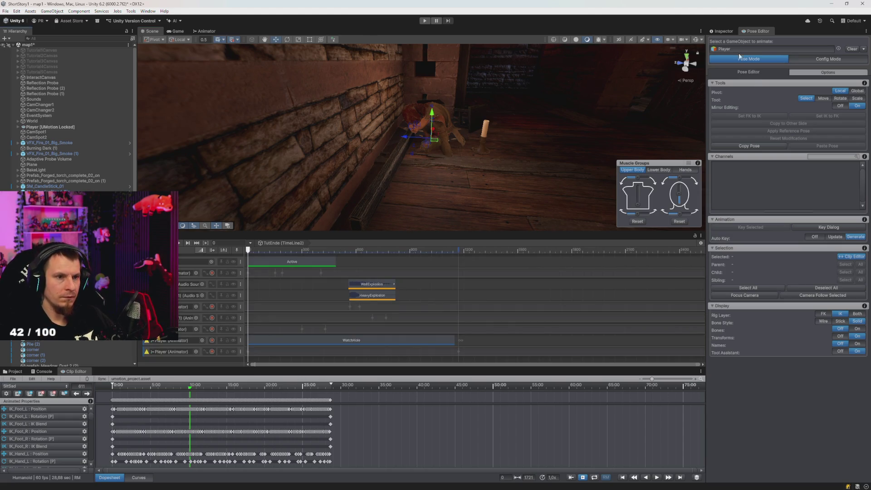
# Test-play TimeLine2's TutEnde cutscene, glancing at the Scene view mid-play, then stop.
pyautogui.click(723, 31)
pyautogui.click(424, 21)
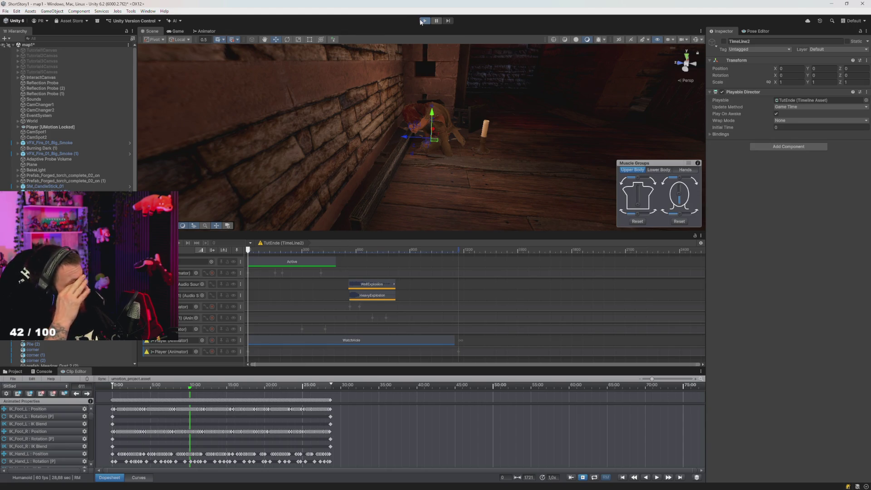
pyautogui.click(151, 31)
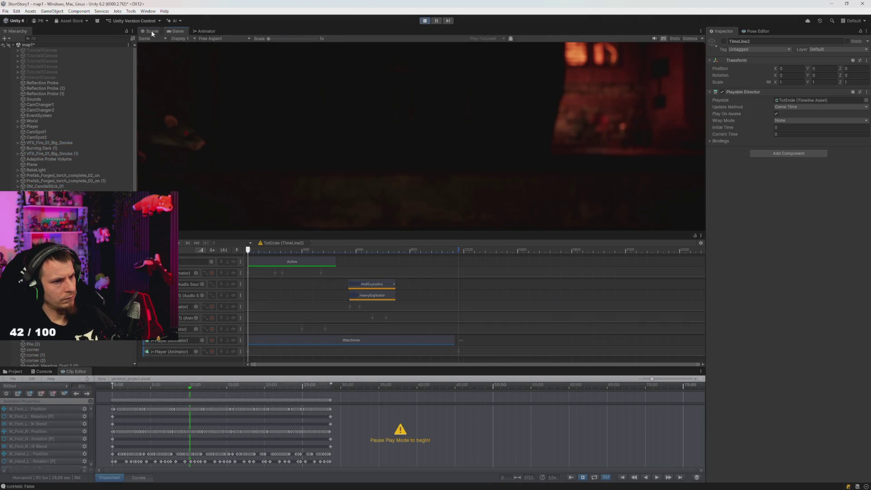
pyautogui.click(178, 31)
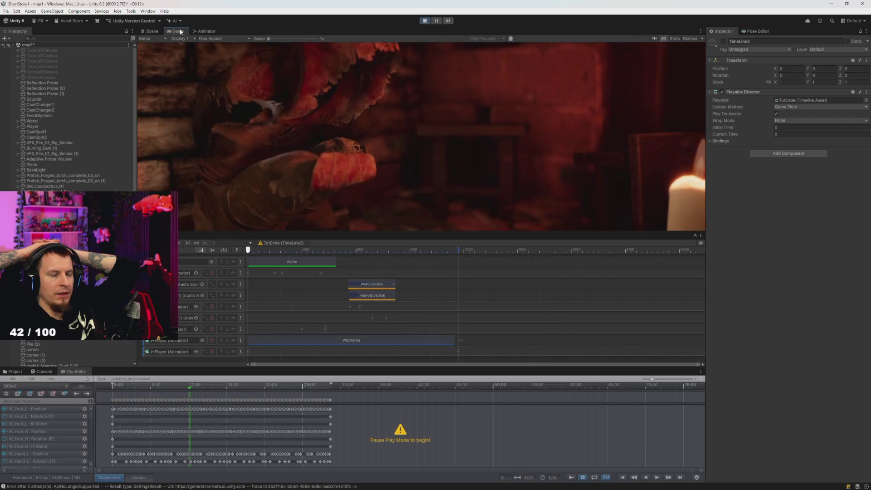
pyautogui.click(425, 21)
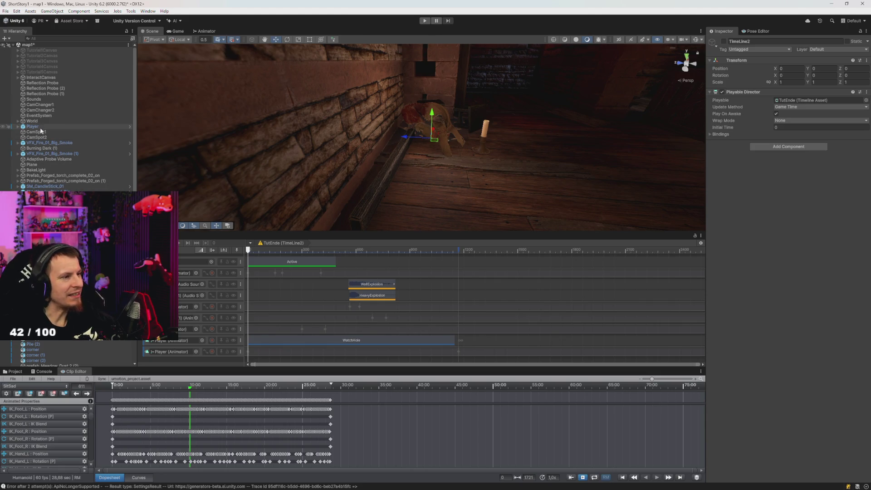
# Browse Player's child meshes (cry, Belt, Body, Leather_Arms), then enter Play mode with Ctrl+P.
pyautogui.click(39, 128)
pyautogui.click(755, 31)
pyautogui.click(722, 31)
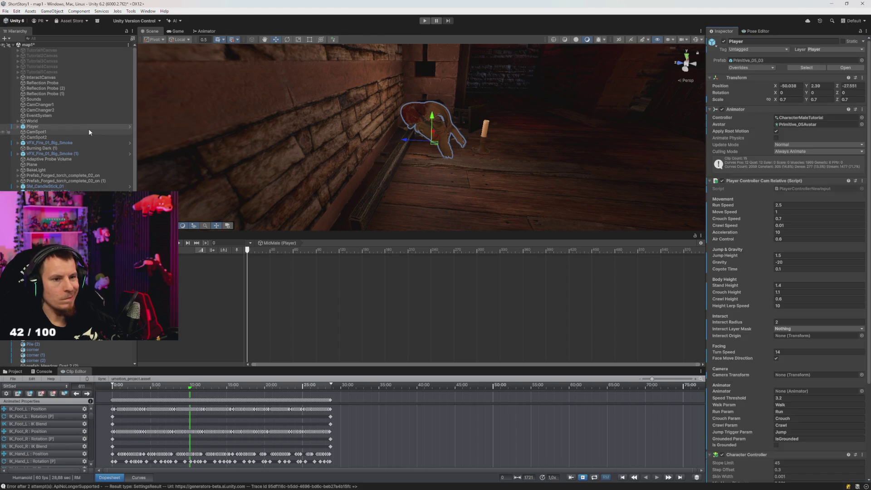
pyautogui.press('Right')
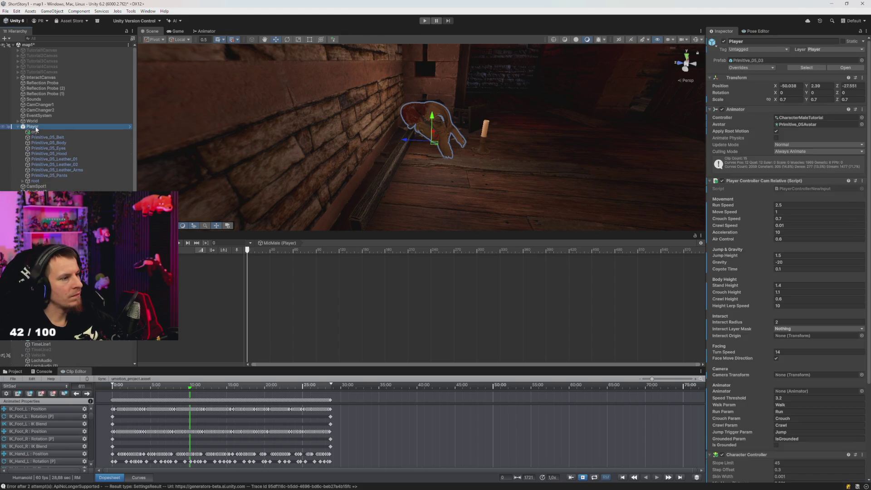
pyautogui.click(36, 132)
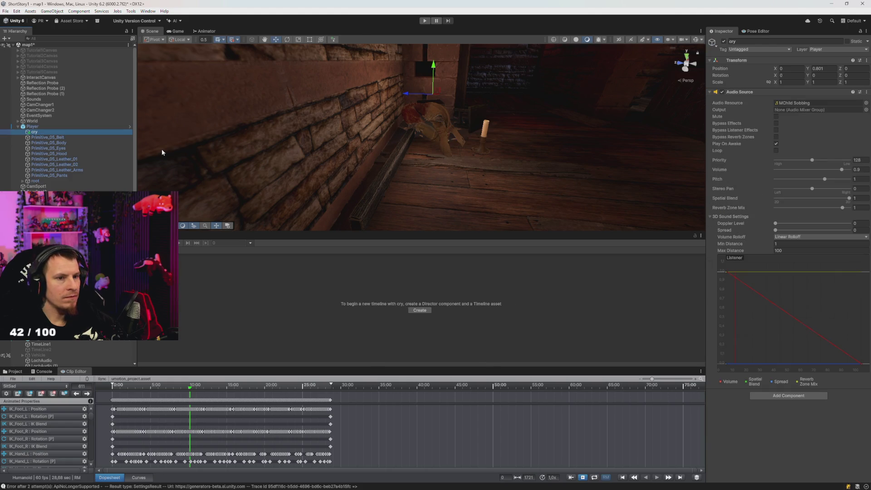
pyautogui.press('Down')
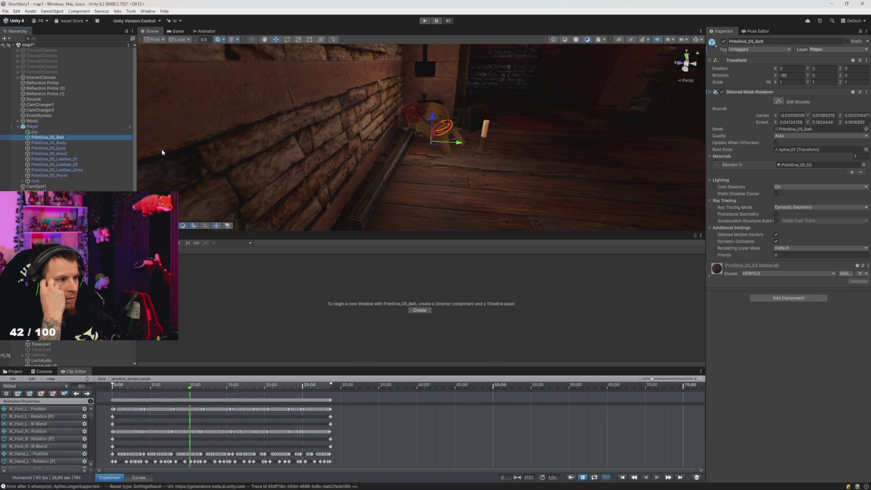
pyautogui.press('Down')
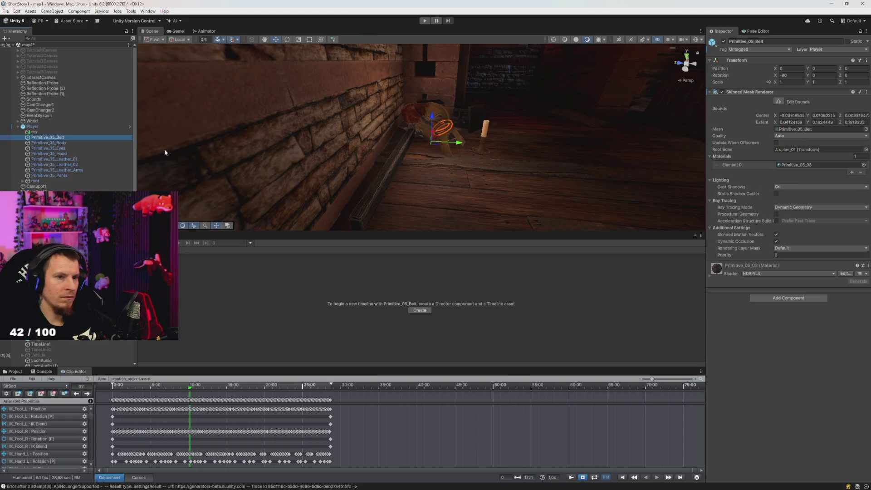
pyautogui.click(723, 92)
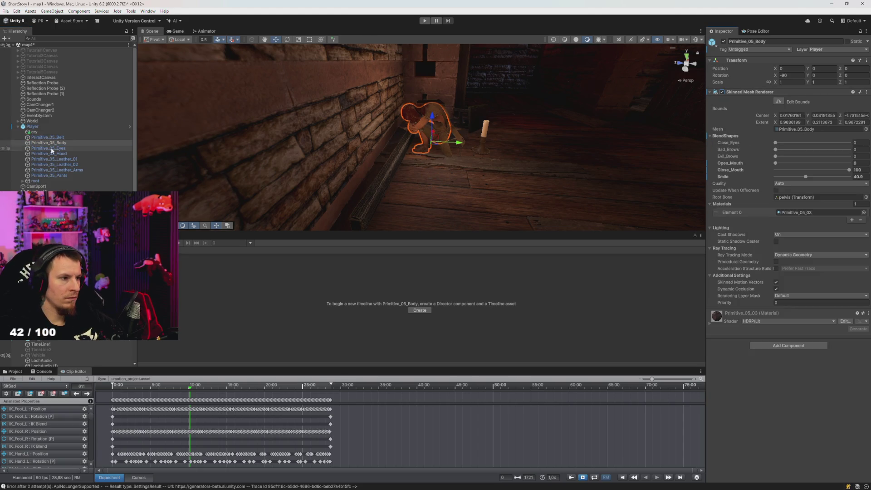
pyautogui.press('Down')
pyautogui.press('Down')
pyautogui.press('Down')
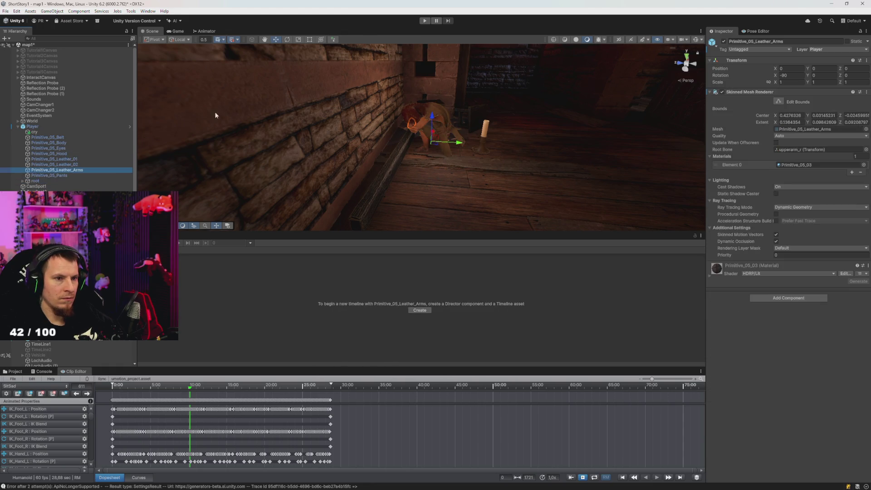
pyautogui.hotkey('ctrl', 'p')
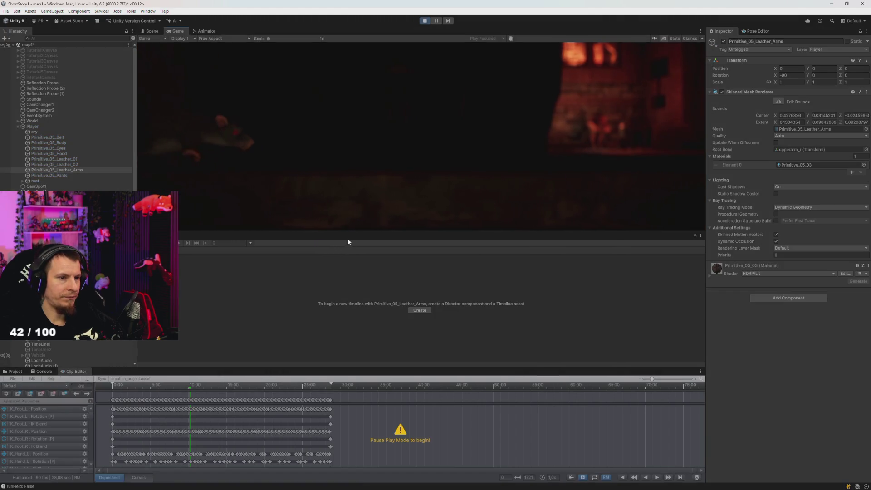
# Enlarge the Game view, set it to QHD 2560x1440, and select TimeLine1's Tutorial timeline.
pyautogui.moveTo(348, 232); pyautogui.dragTo(347, 271)
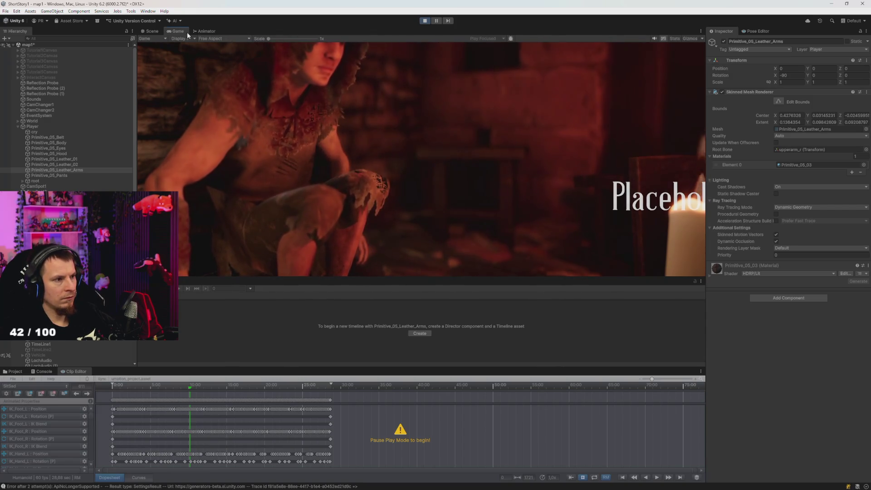
pyautogui.scroll(3, 276, 40)
pyautogui.scroll(-3, 275, 40)
pyautogui.click(205, 38)
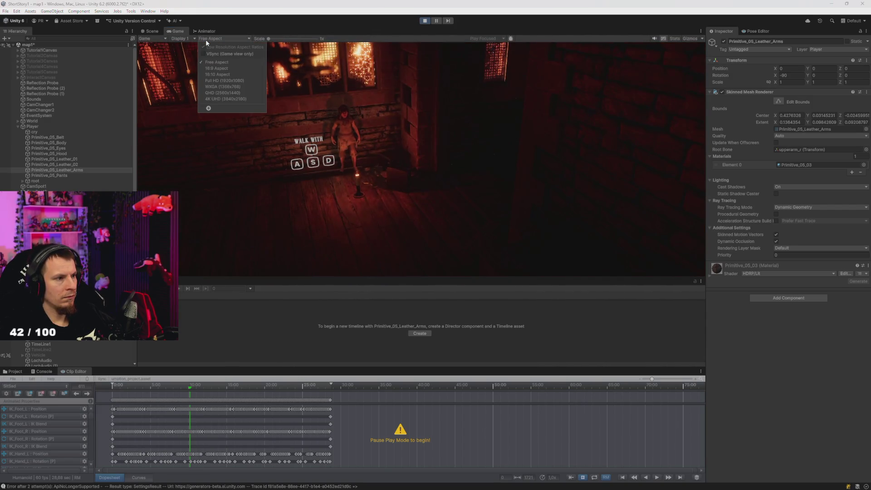
pyautogui.press('Escape')
pyautogui.click(243, 92)
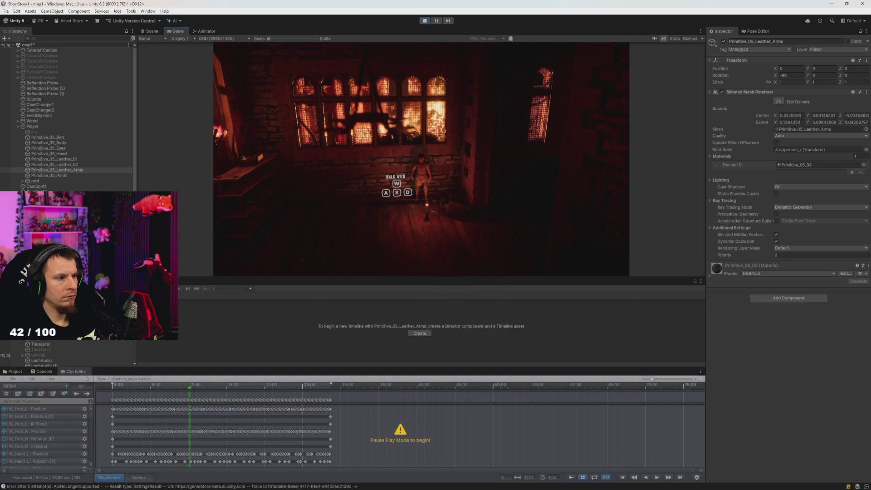
pyautogui.scroll(-5, 68, 118)
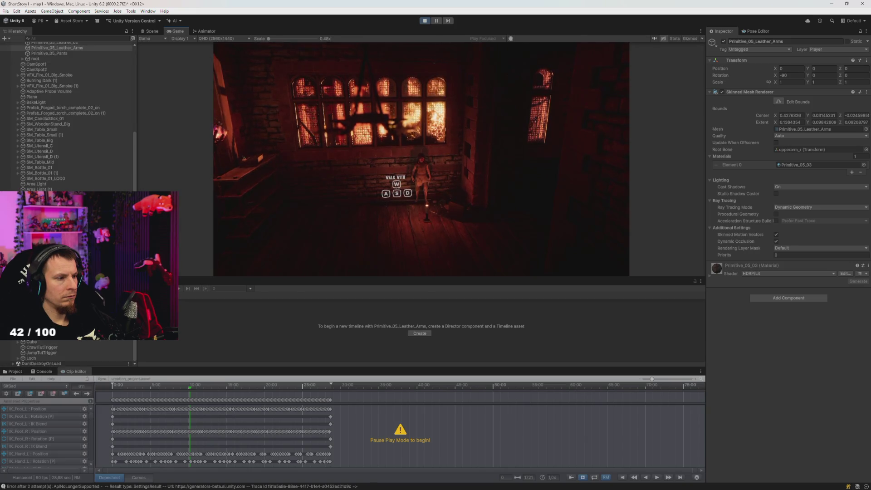
pyautogui.click(45, 272)
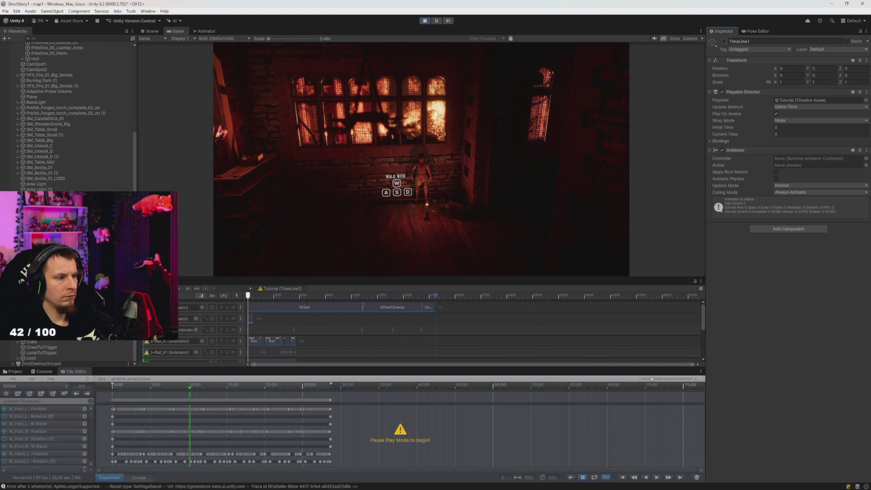
# Activate TimeLine2, frame the Player in the Scene view, and stop Play mode.
pyautogui.press('Down')
pyautogui.click(724, 42)
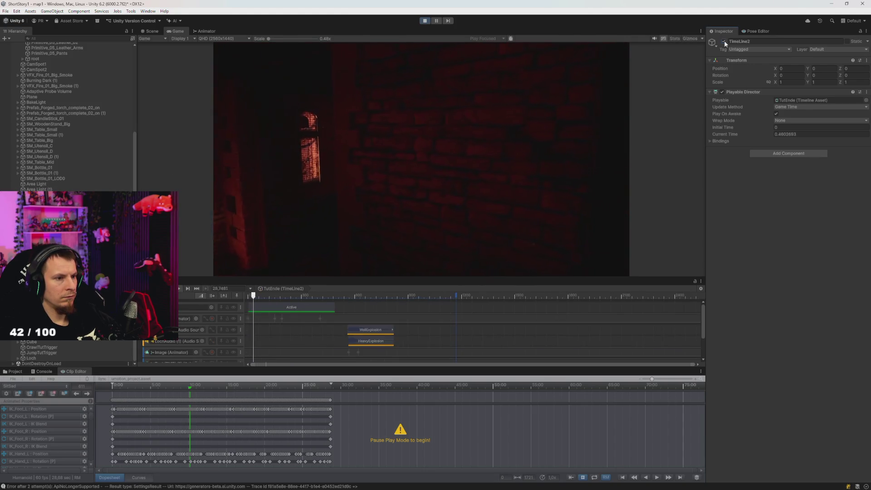
pyautogui.click(156, 29)
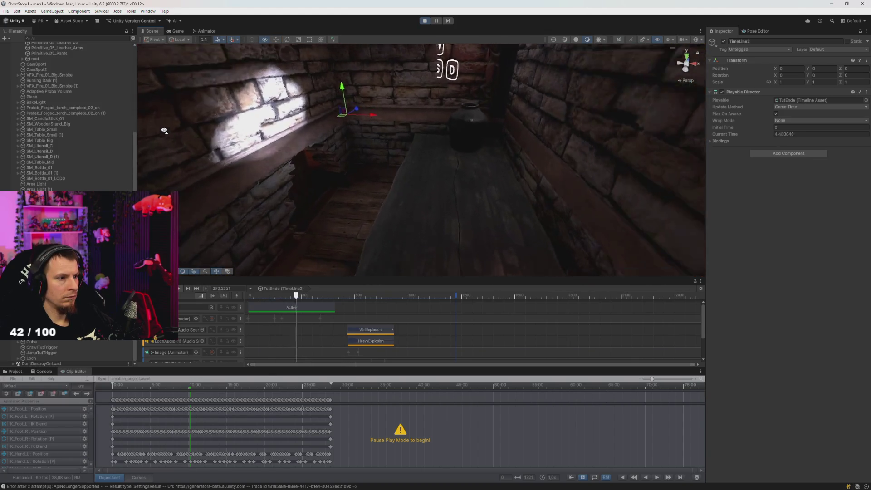
pyautogui.click(35, 97)
pyautogui.scroll(5, 64, 97)
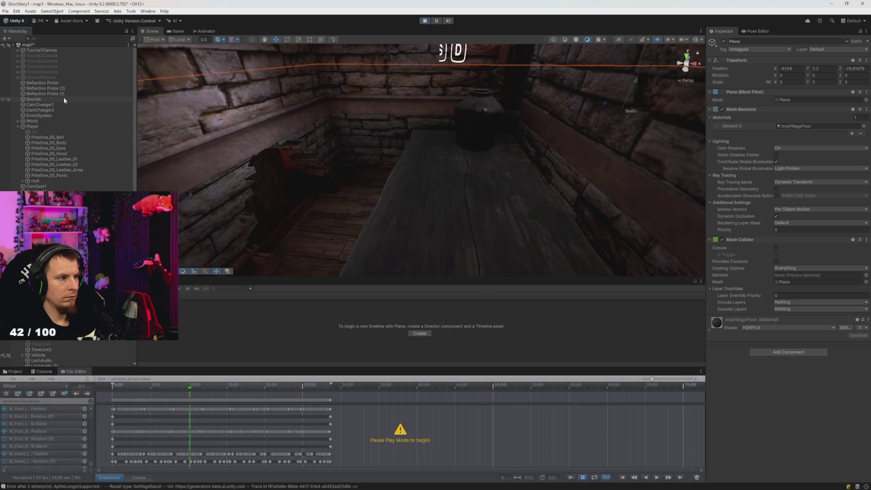
pyautogui.doubleClick(32, 126)
pyautogui.moveTo(276, 138)
pyautogui.mouseDown()
pyautogui.moveTo(311, 149)
pyautogui.moveTo(379, 142)
pyautogui.moveTo(385, 131)
pyautogui.moveTo(492, 155)
pyautogui.moveTo(491, 145)
pyautogui.moveTo(476, 142)
pyautogui.moveTo(428, 144)
pyautogui.moveTo(431, 132)
pyautogui.mouseUp()
pyautogui.click(425, 21)
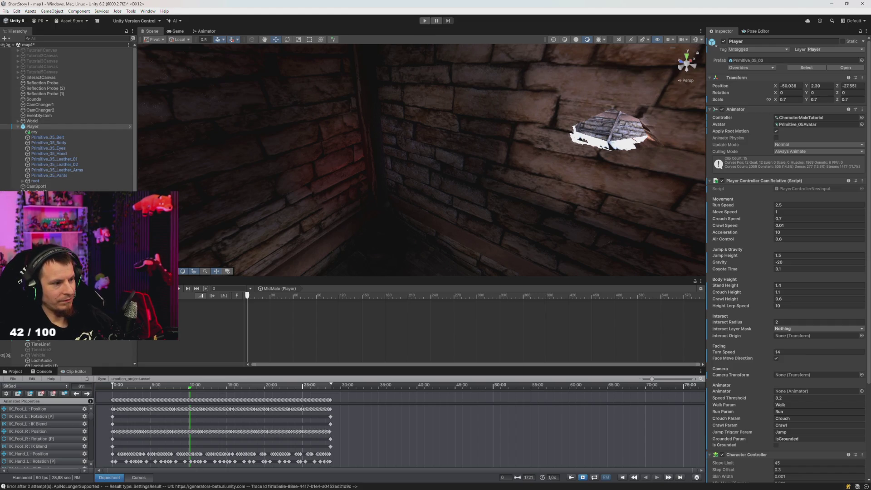
# Select TimeLine2 for its TutEnde tracks and show the project's Animator folder.
pyautogui.click(49, 345)
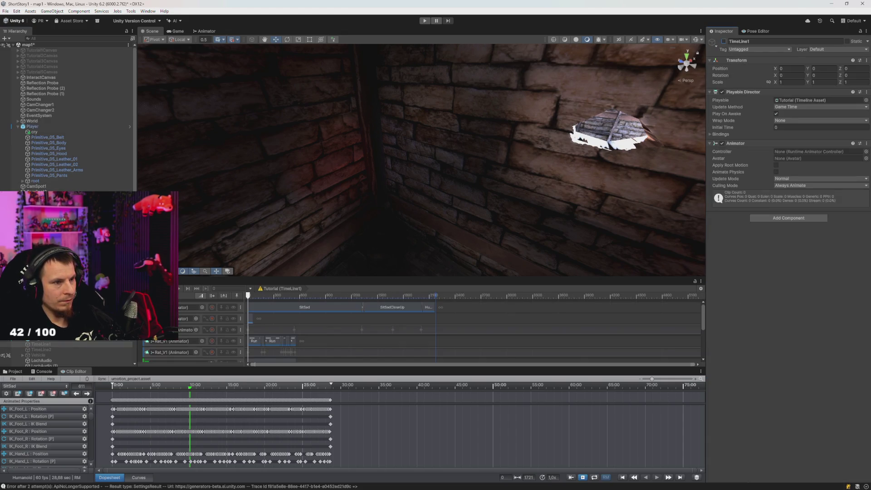
pyautogui.click(58, 348)
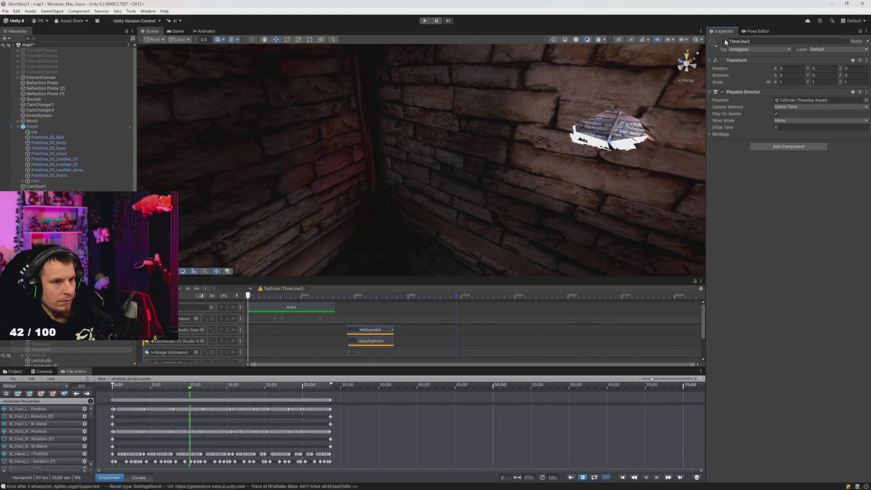
pyautogui.moveTo(416, 151)
pyautogui.mouseDown()
pyautogui.moveTo(399, 171)
pyautogui.moveTo(356, 176)
pyautogui.moveTo(333, 115)
pyautogui.moveTo(333, 128)
pyautogui.mouseUp()
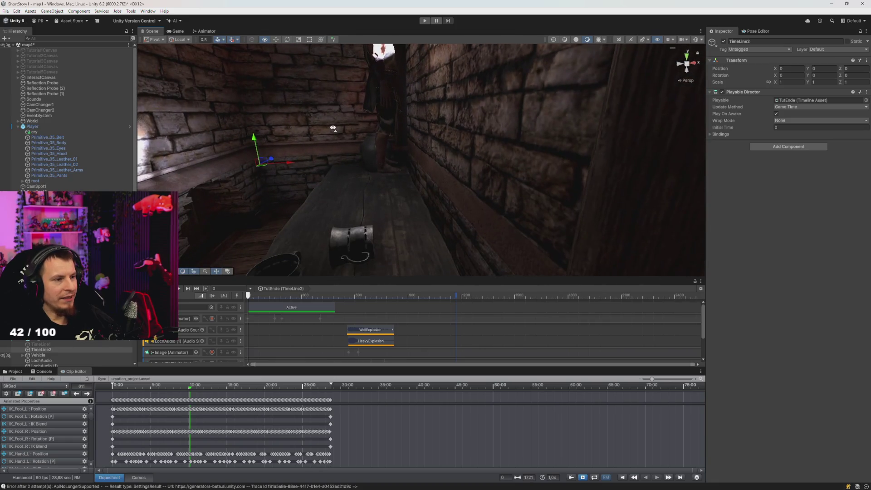
pyautogui.click(44, 127)
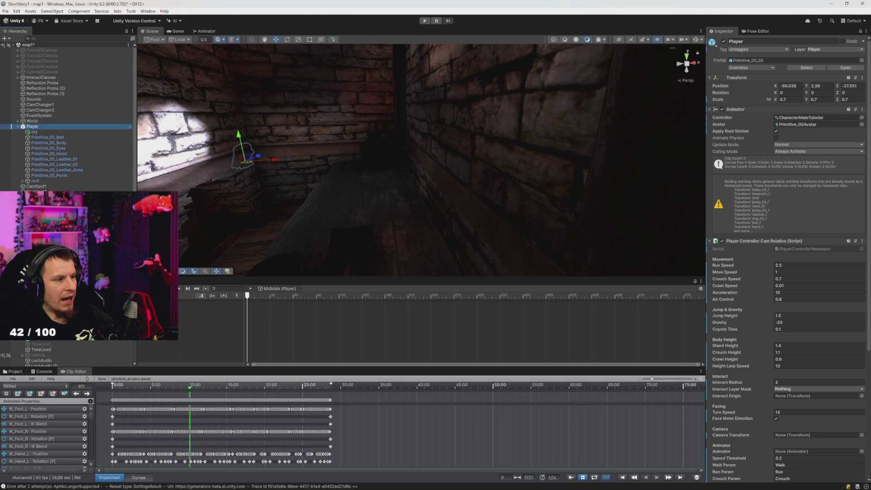
pyautogui.click(46, 349)
pyautogui.moveTo(398, 250); pyautogui.dragTo(676, 286)
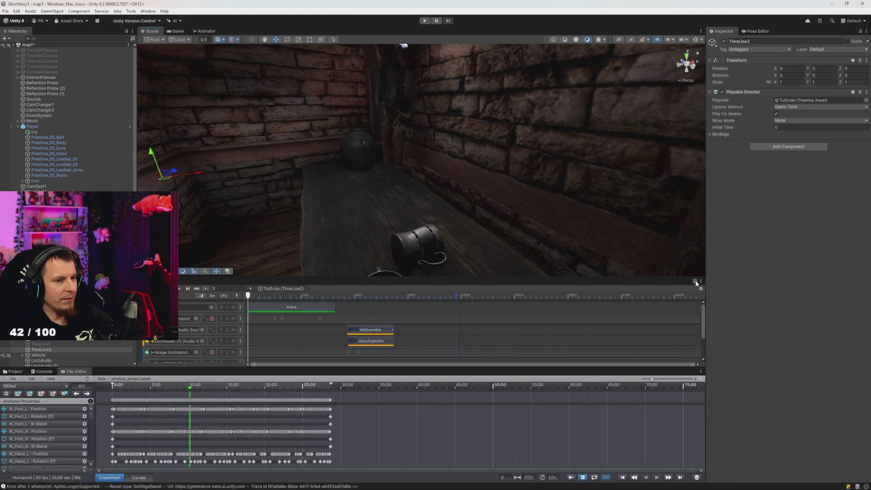
pyautogui.moveTo(584, 253)
pyautogui.mouseDown()
pyautogui.moveTo(597, 247)
pyautogui.moveTo(581, 224)
pyautogui.moveTo(538, 222)
pyautogui.moveTo(298, 260)
pyautogui.mouseUp()
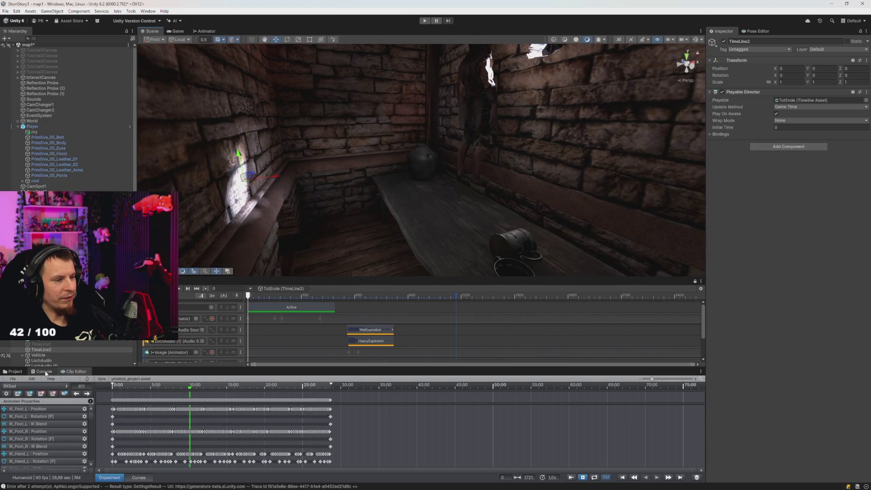
pyautogui.click(759, 31)
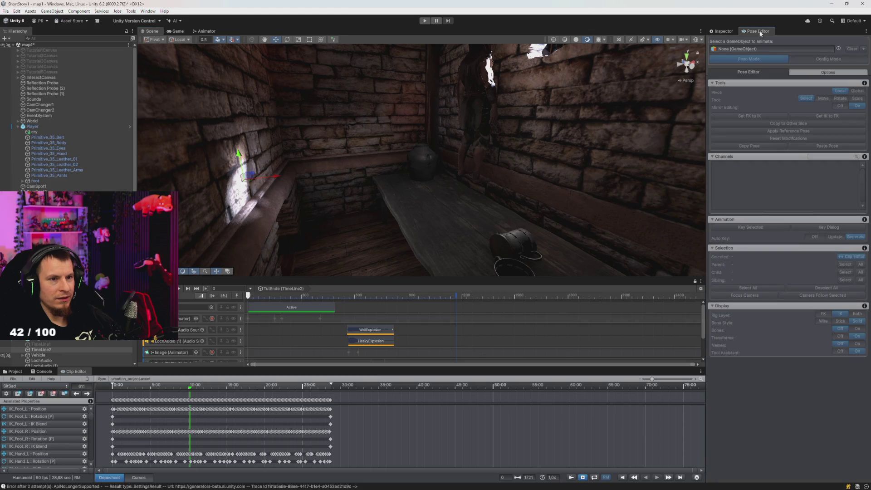
pyautogui.click(726, 33)
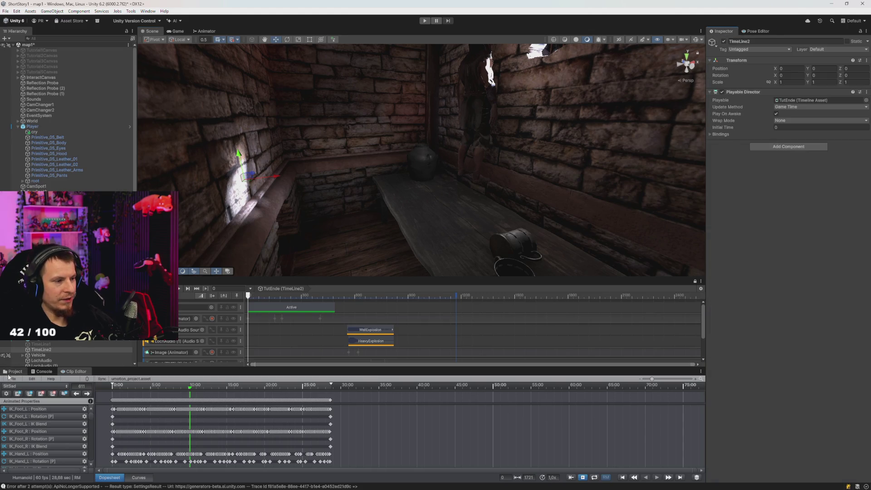
pyautogui.click(53, 372)
pyautogui.click(74, 372)
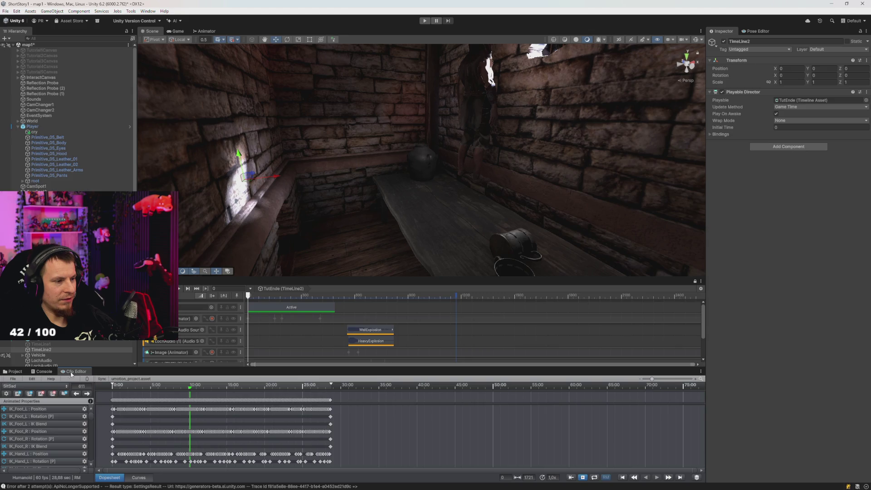
pyautogui.click(14, 372)
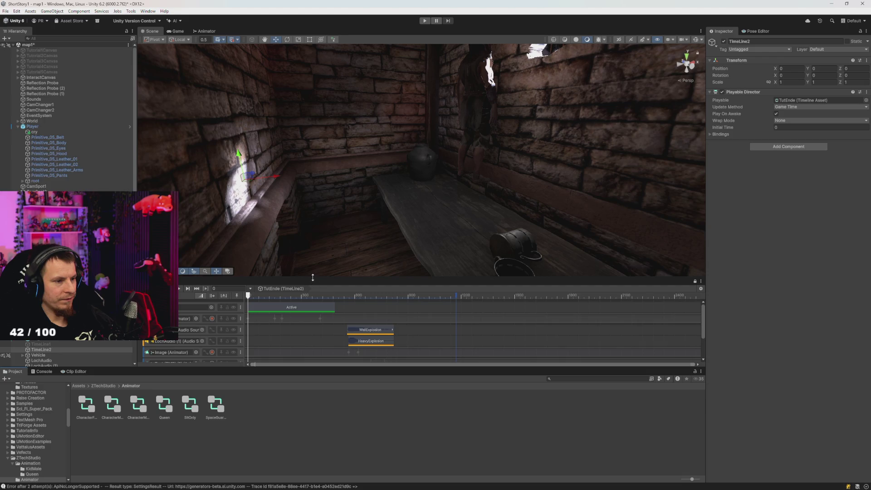
# Reveal the lower Player (Animator) track, reset the playhead to frame 0, and record with Player selected.
pyautogui.moveTo(312, 278); pyautogui.dragTo(314, 262)
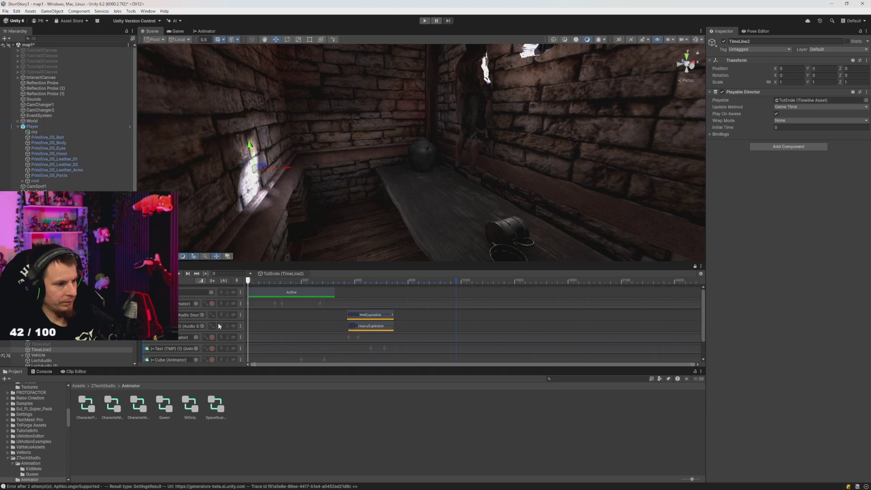
pyautogui.scroll(-2, 288, 337)
pyautogui.moveTo(310, 262); pyautogui.dragTo(312, 245)
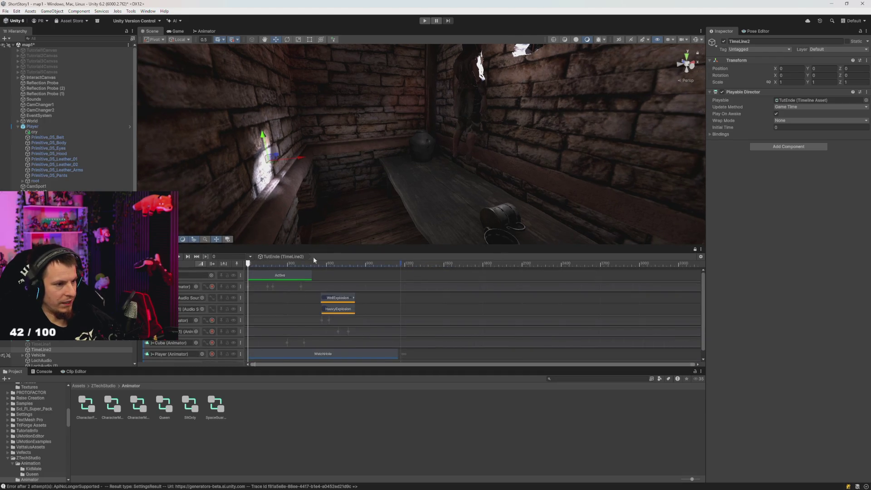
pyautogui.scroll(-1, 310, 333)
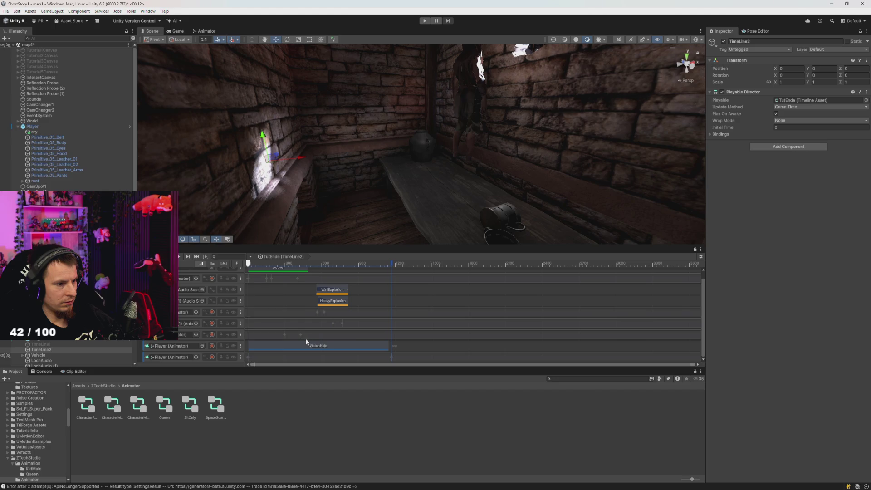
pyautogui.click(336, 263)
pyautogui.moveTo(336, 263); pyautogui.dragTo(218, 269)
pyautogui.click(212, 357)
pyautogui.moveTo(395, 173)
pyautogui.mouseDown()
pyautogui.moveTo(409, 167)
pyautogui.moveTo(460, 179)
pyautogui.moveTo(386, 176)
pyautogui.mouseUp()
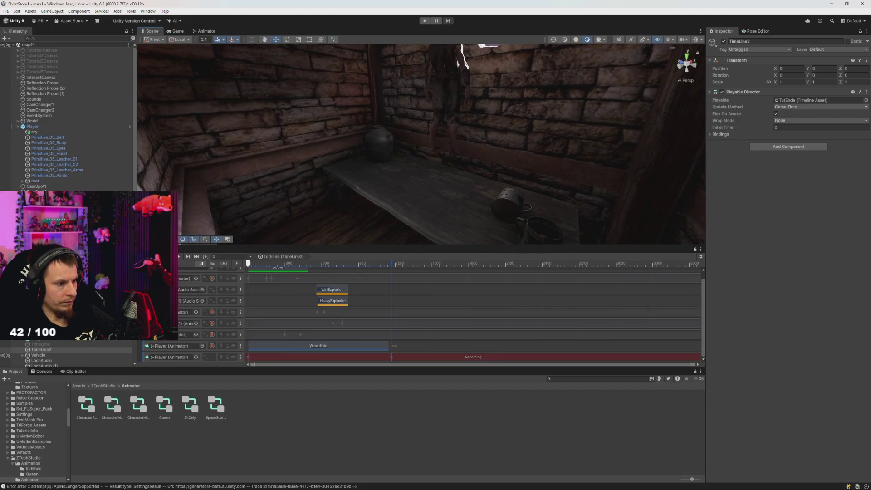
pyautogui.click(33, 127)
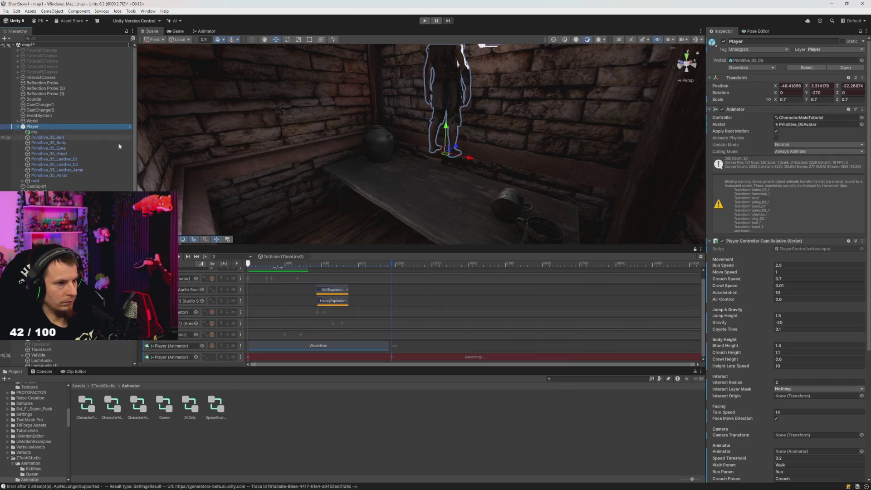
pyautogui.scroll(2, 447, 133)
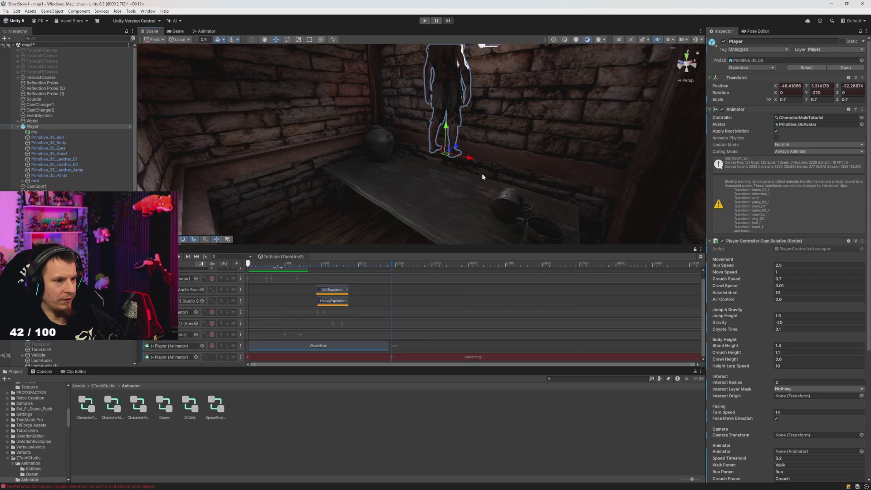
pyautogui.moveTo(457, 143); pyautogui.dragTo(469, 110)
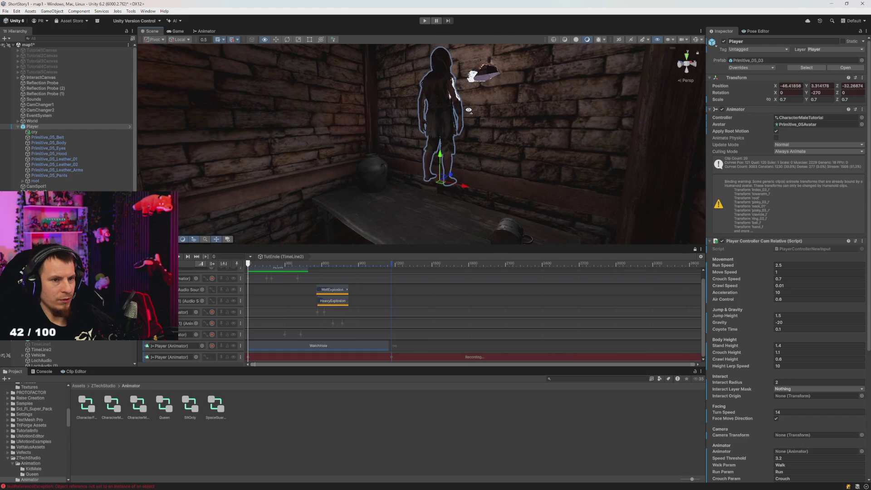
# Stop recording and inspect the Recorded (4) clip's keyframes in the floating animation editor.
pyautogui.click(262, 361)
pyautogui.doubleClick(262, 362)
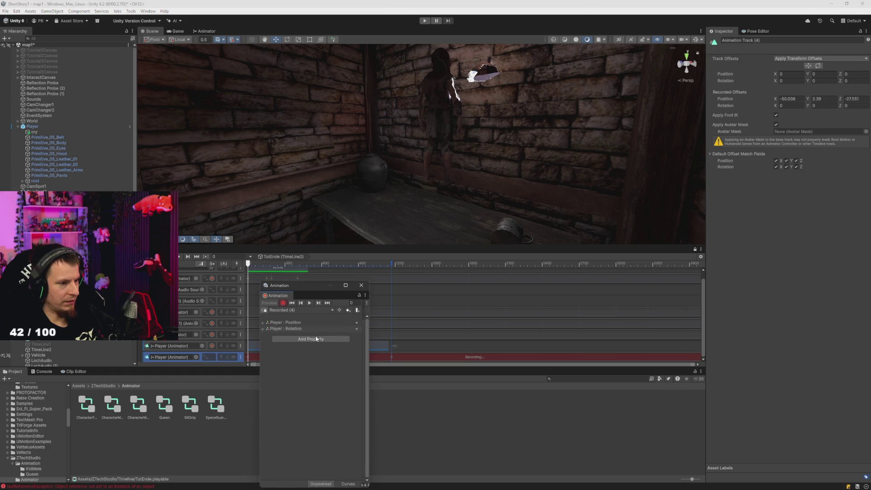
pyautogui.click(283, 303)
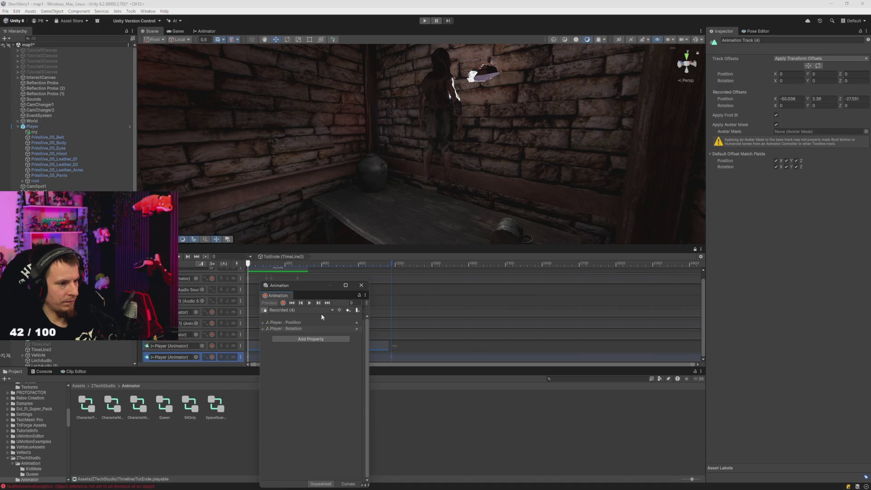
pyautogui.click(365, 287)
pyautogui.doubleClick(306, 357)
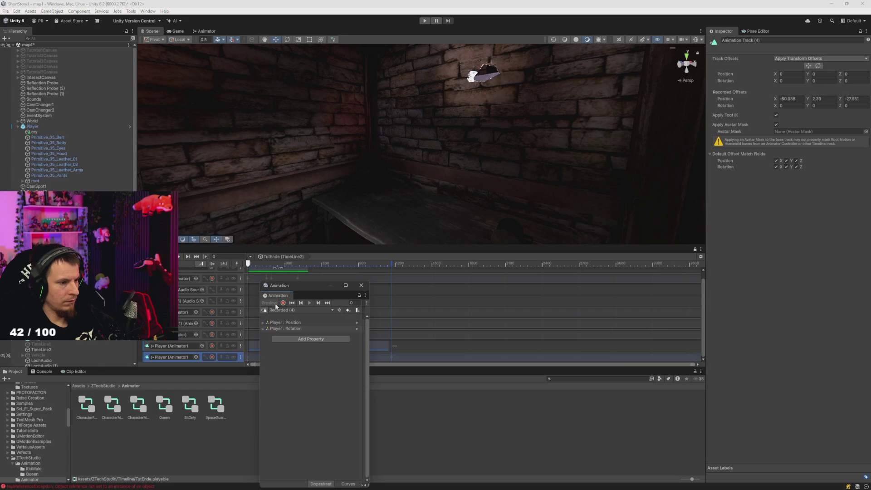
pyautogui.moveTo(294, 285); pyautogui.dragTo(424, 243)
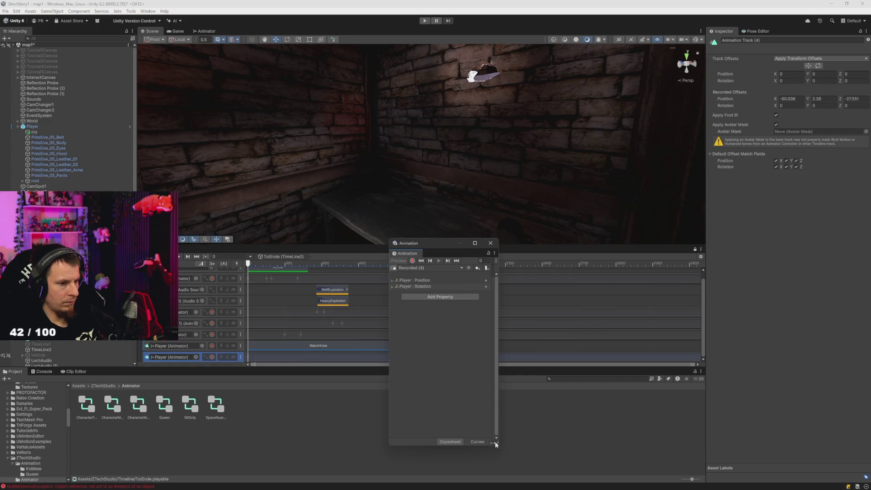
pyautogui.moveTo(498, 446); pyautogui.dragTo(666, 349)
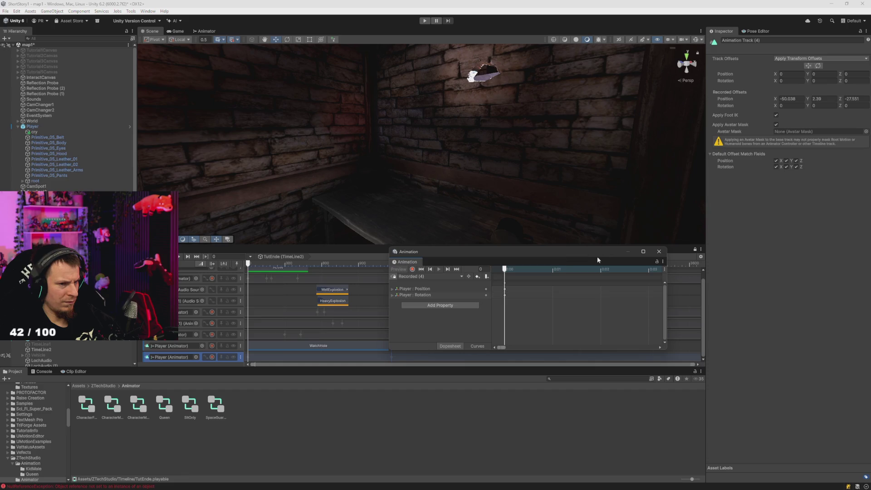
pyautogui.click(658, 242)
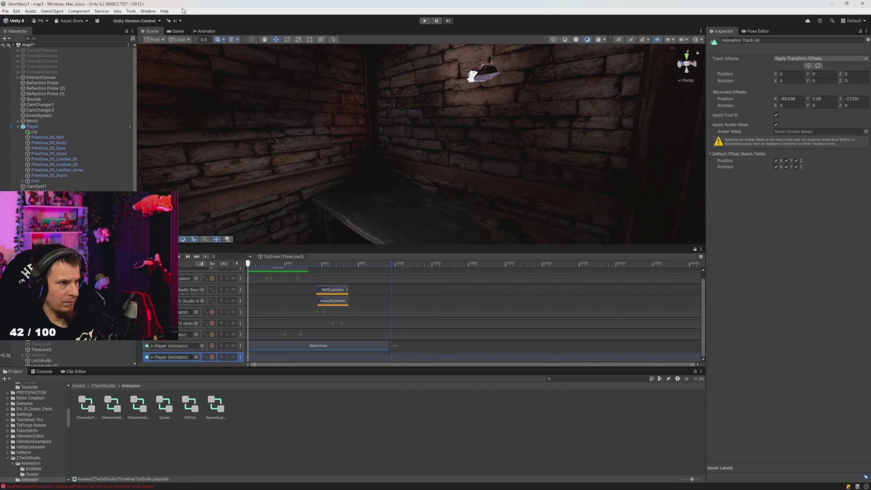
# Open a fresh Animation window from Window > Animation > Animation, reposition it, then close it.
pyautogui.click(148, 11)
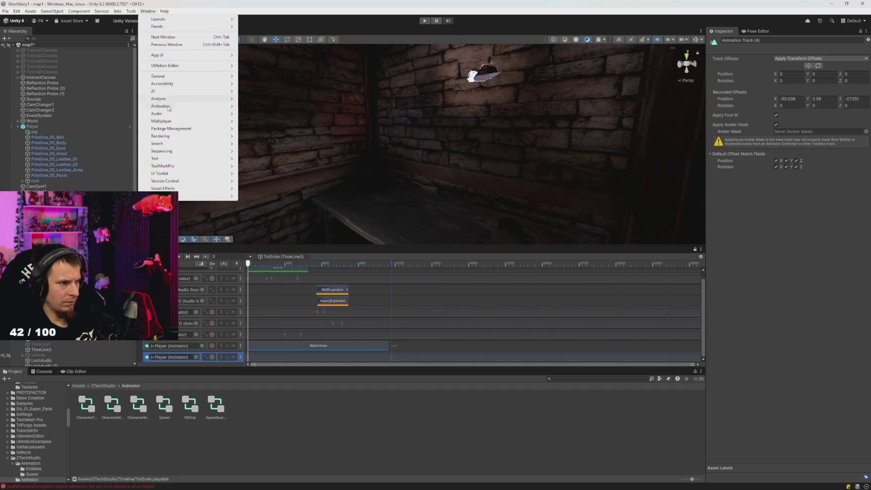
pyautogui.moveTo(170, 109)
pyautogui.click(260, 107)
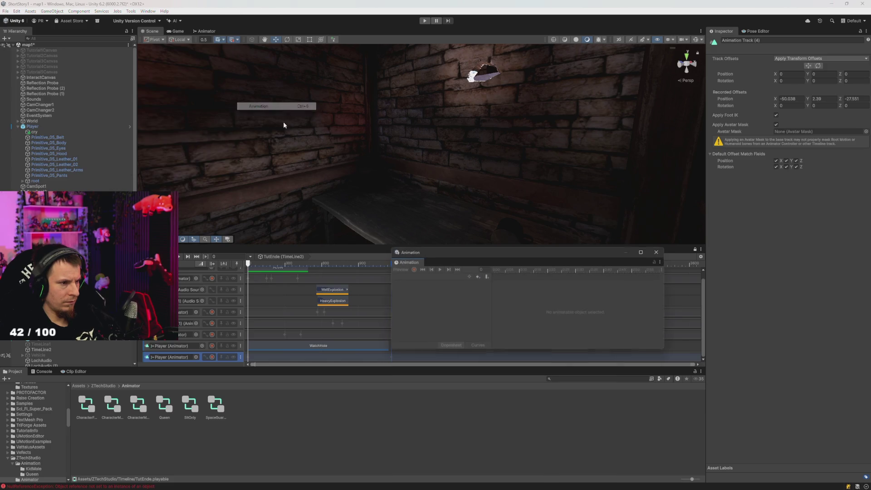
pyautogui.moveTo(404, 262)
pyautogui.mouseDown()
pyautogui.moveTo(290, 240)
pyautogui.moveTo(457, 256)
pyautogui.mouseUp()
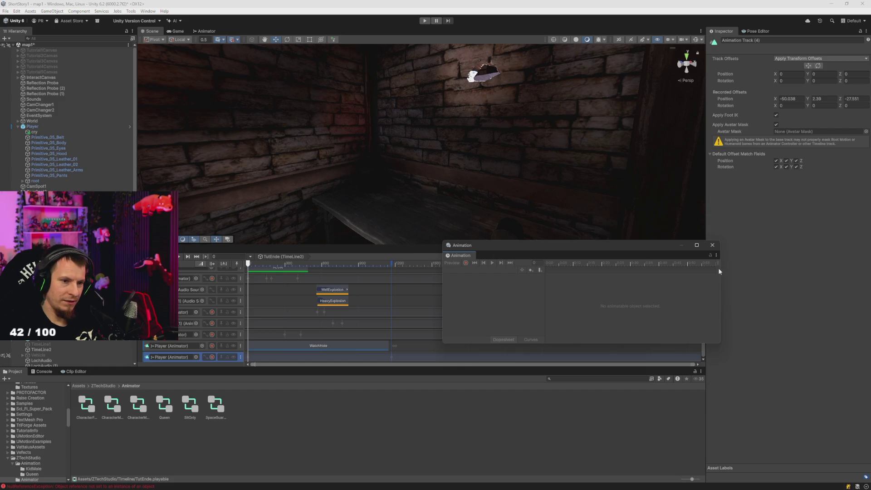
pyautogui.click(712, 245)
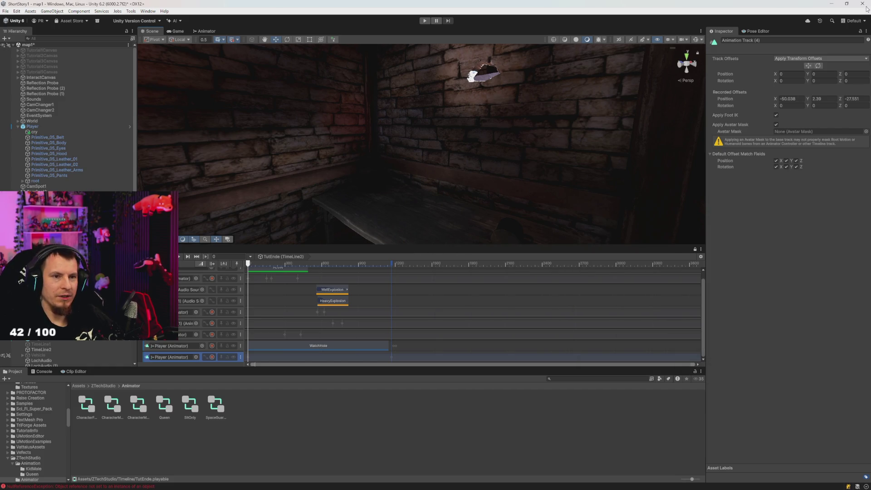
# Search 'aniara' in the Start menu, then Alt+Tab over to Unity Hub.
pyautogui.press('super')
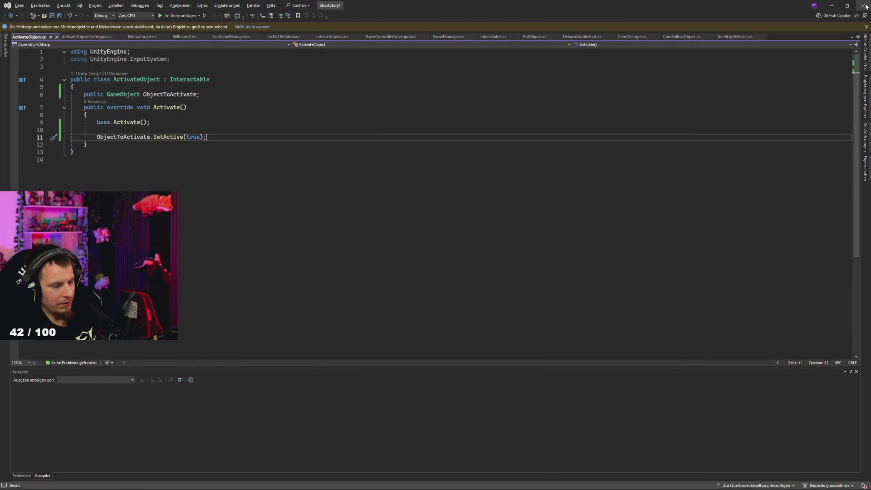
pyautogui.press('super')
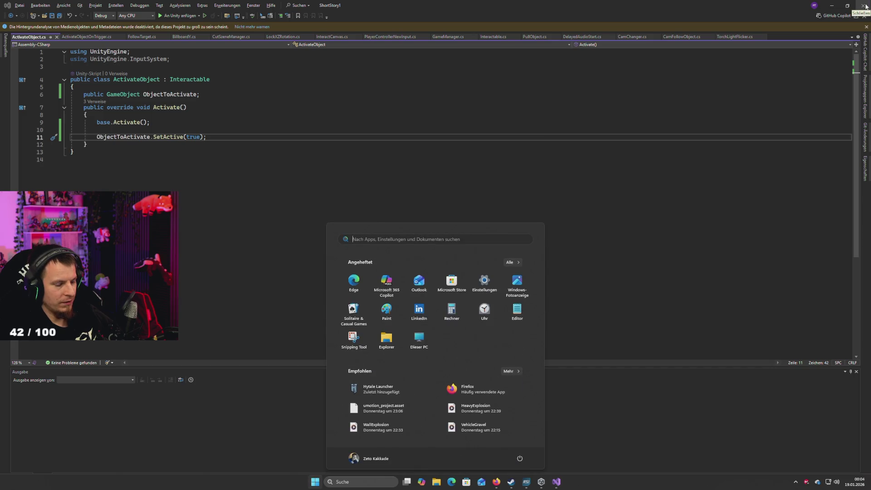
pyautogui.write('aniara')
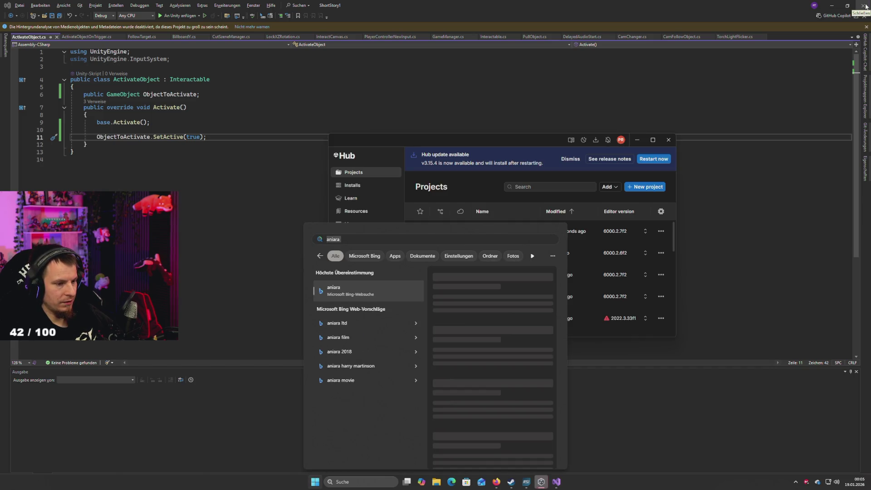
pyautogui.hotkey('alt', 'Tab')
pyautogui.press('Tab')
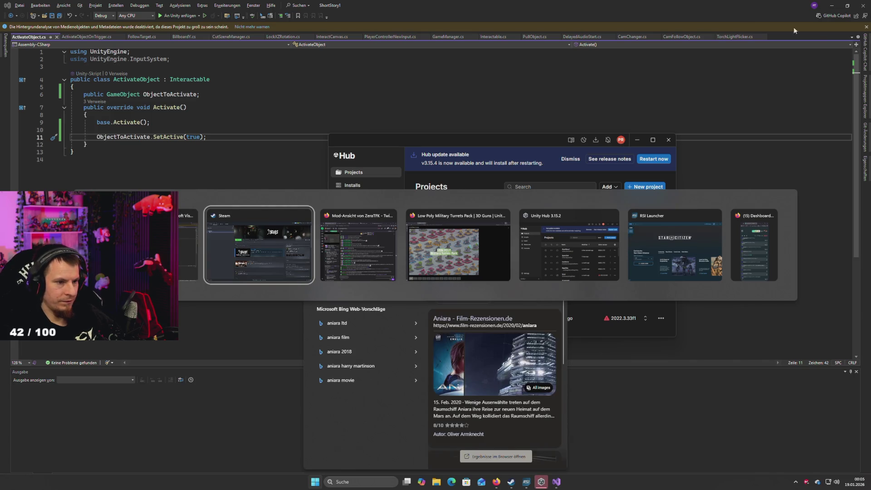
pyautogui.click(563, 279)
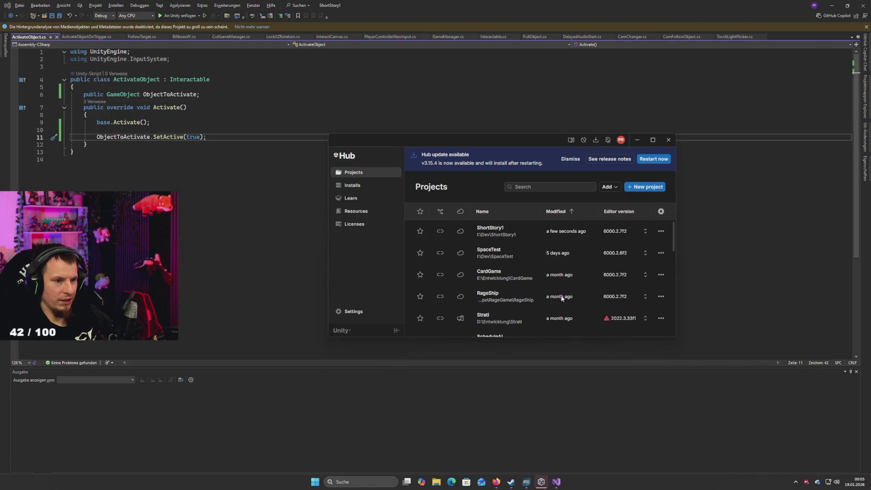
# Open ShortStory1 from Unity Hub's Projects list and dismiss the HDRP Wizard.
pyautogui.click(502, 235)
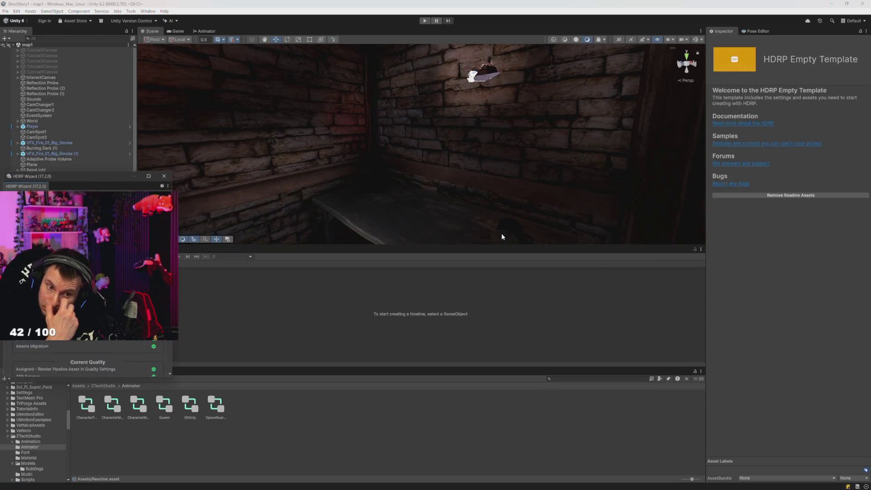
pyautogui.click(163, 175)
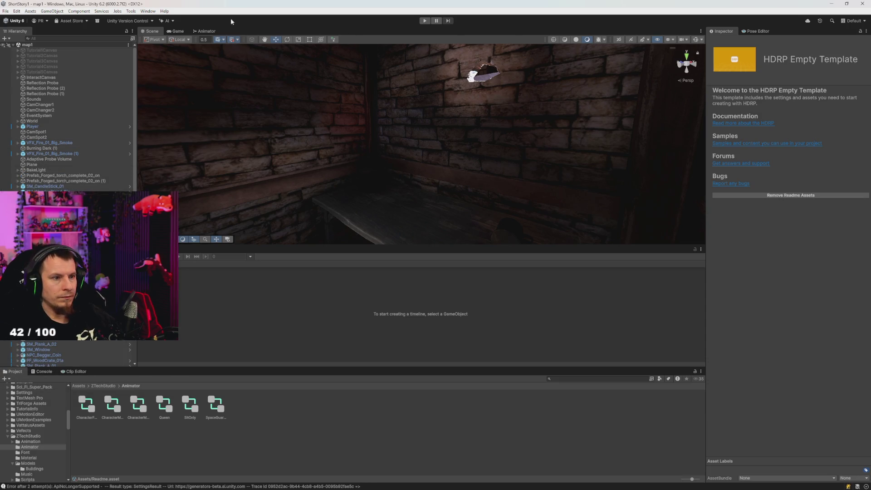
# Open Window > Animation > Animation, dock it in the bottom panel, and select TimeLine2.
pyautogui.click(148, 12)
pyautogui.moveTo(166, 107)
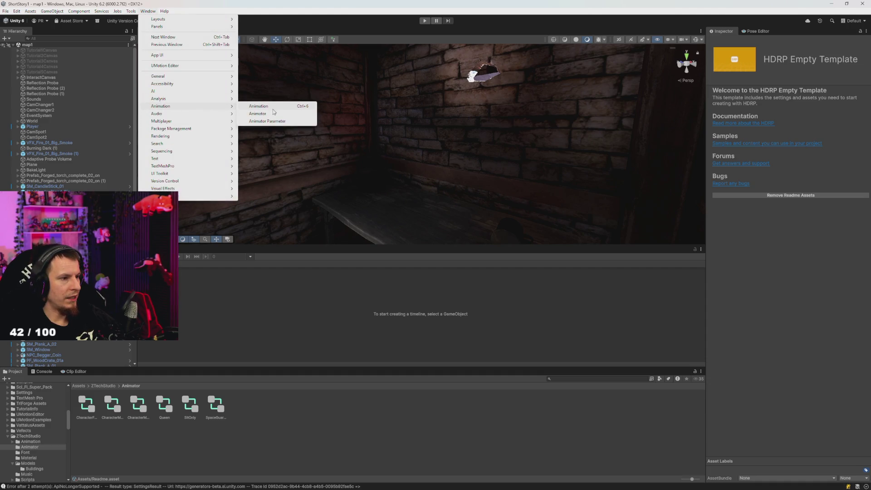
pyautogui.click(269, 107)
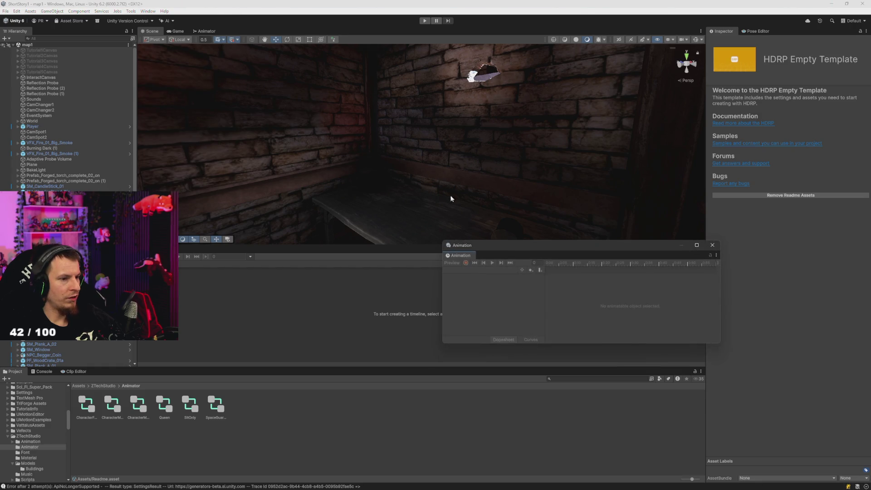
pyautogui.moveTo(460, 246)
pyautogui.mouseDown()
pyautogui.moveTo(319, 307)
pyautogui.moveTo(217, 374)
pyautogui.moveTo(207, 372)
pyautogui.mouseUp()
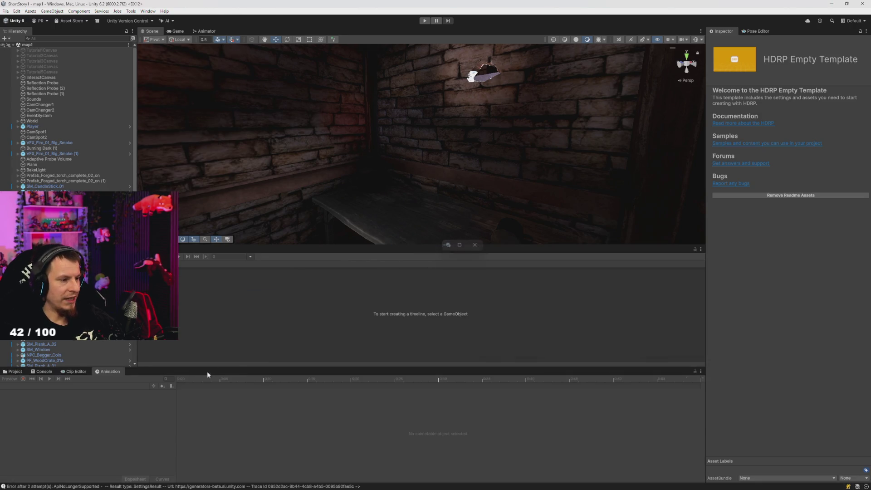
pyautogui.moveTo(309, 194); pyautogui.dragTo(345, 194)
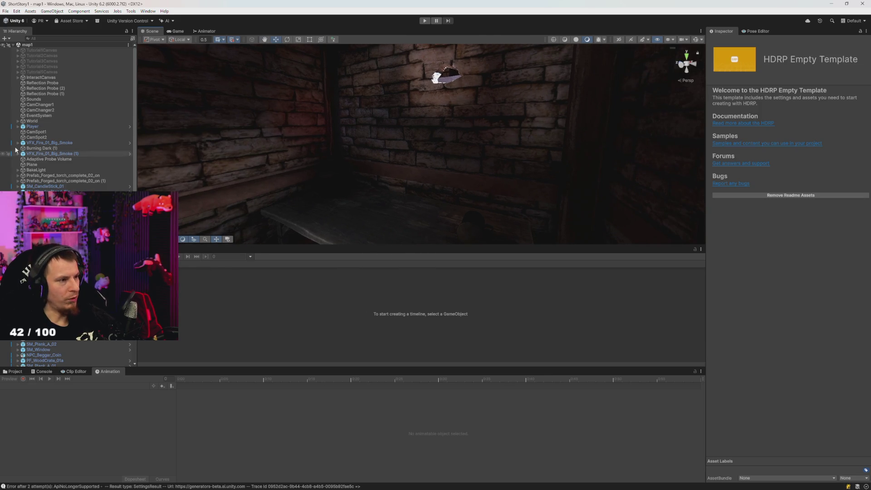
pyautogui.scroll(-2, 68, 204)
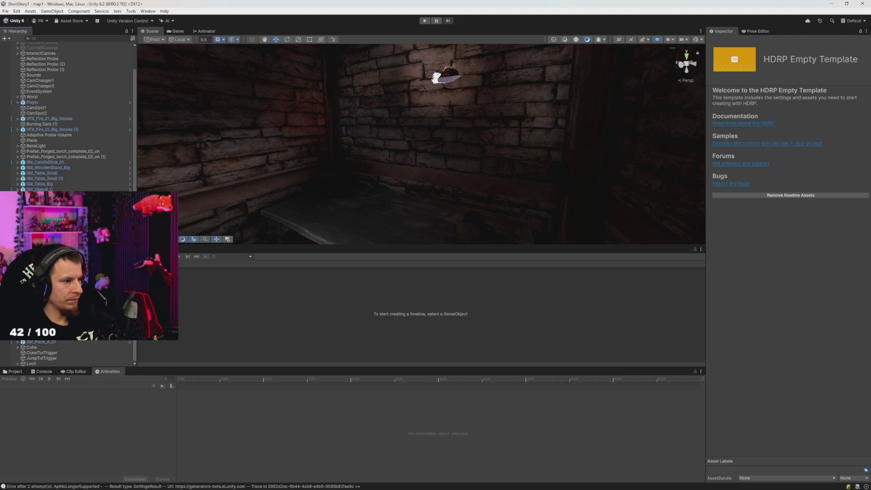
pyautogui.click(45, 272)
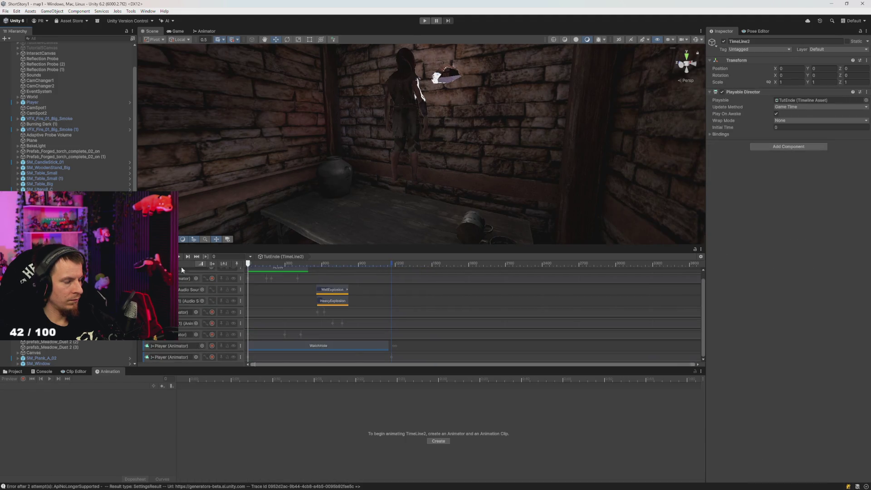
# Select the lower Player (Animator) track, deleting it by mistake and undoing the deletion.
pyautogui.click(285, 357)
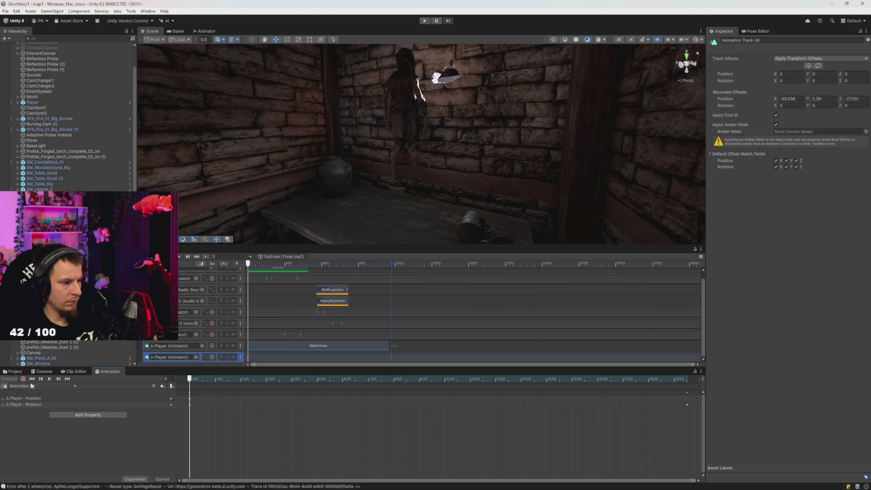
pyautogui.click(20, 371)
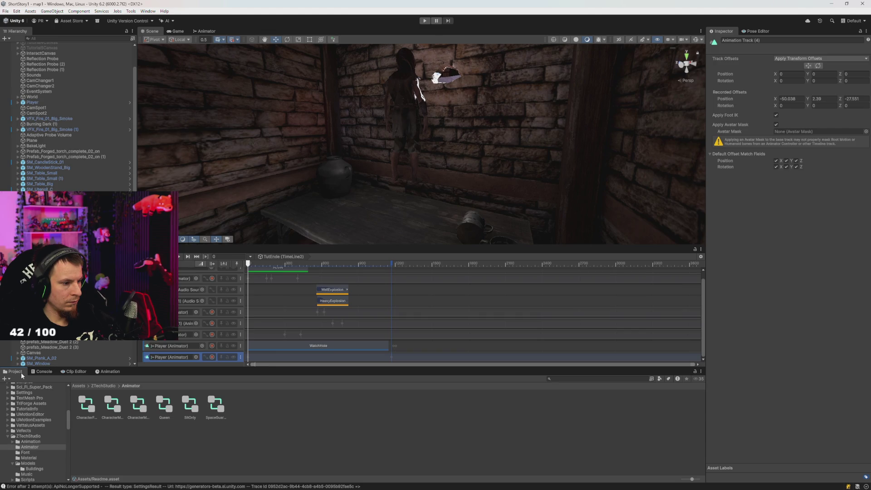
pyautogui.click(101, 371)
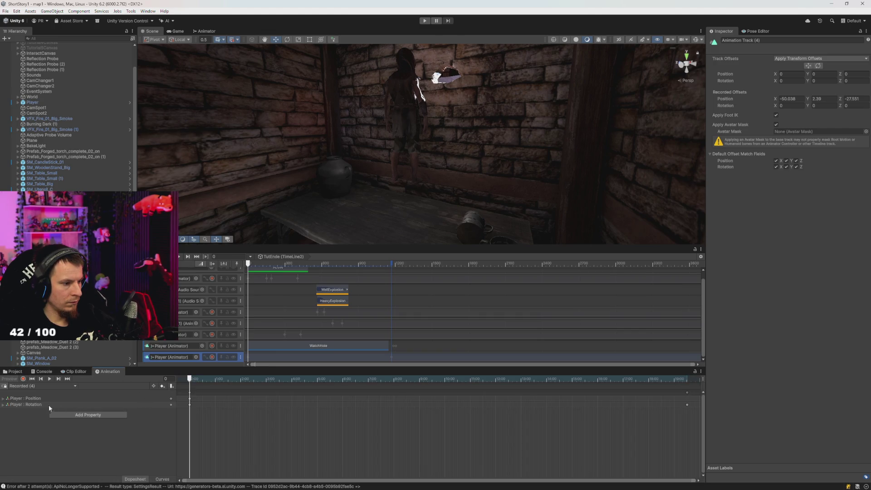
pyautogui.press('Delete')
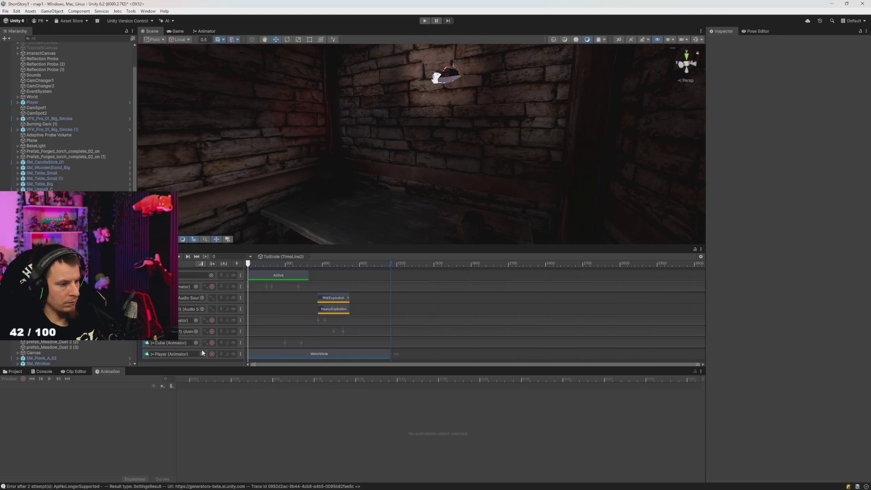
pyautogui.hotkey('ctrl', 'z')
pyautogui.click(171, 358)
# Delete Player : Position and Rotation curves from Recorded (4), then frame the Player.
pyautogui.click(311, 361)
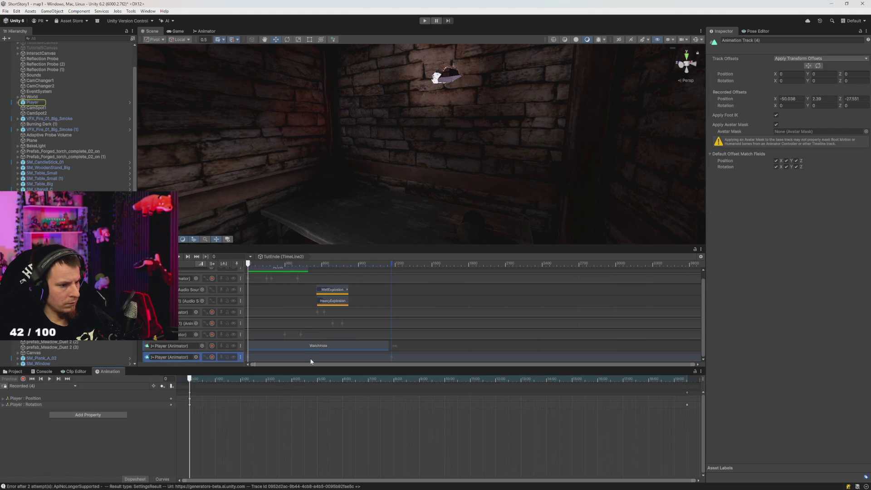
pyautogui.click(36, 404)
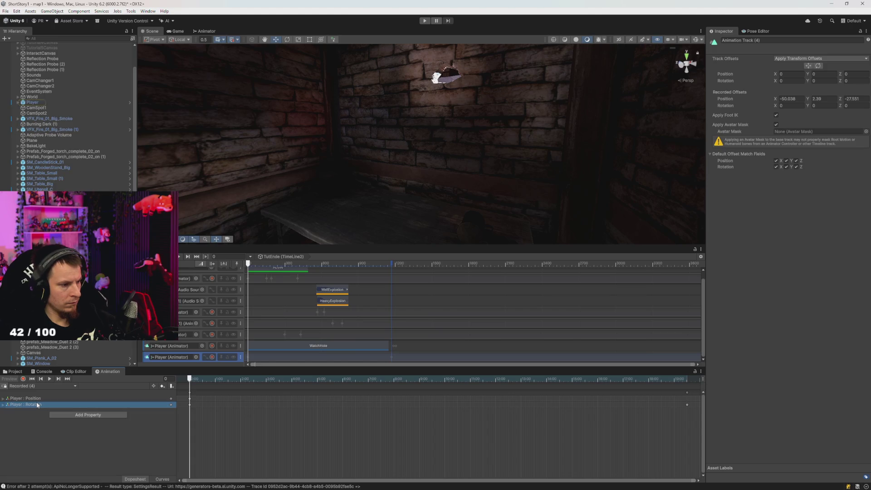
pyautogui.press('Delete')
pyautogui.click(37, 399)
pyautogui.press('Delete')
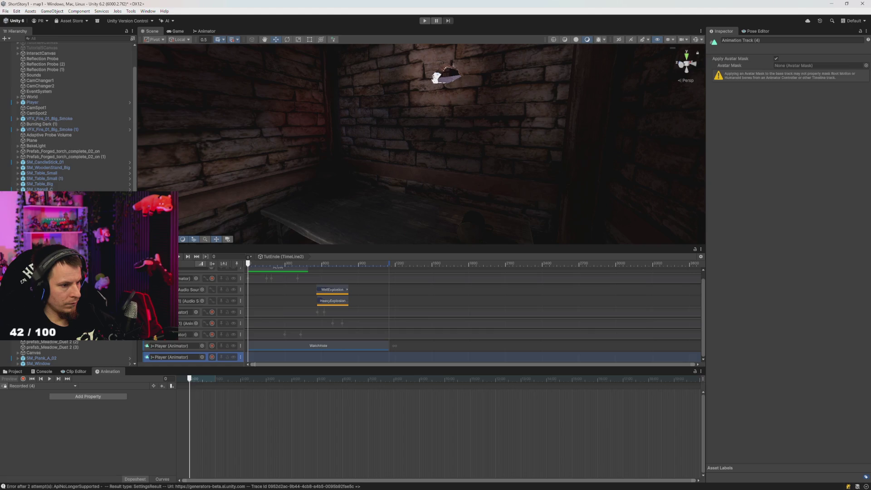
pyautogui.click(298, 347)
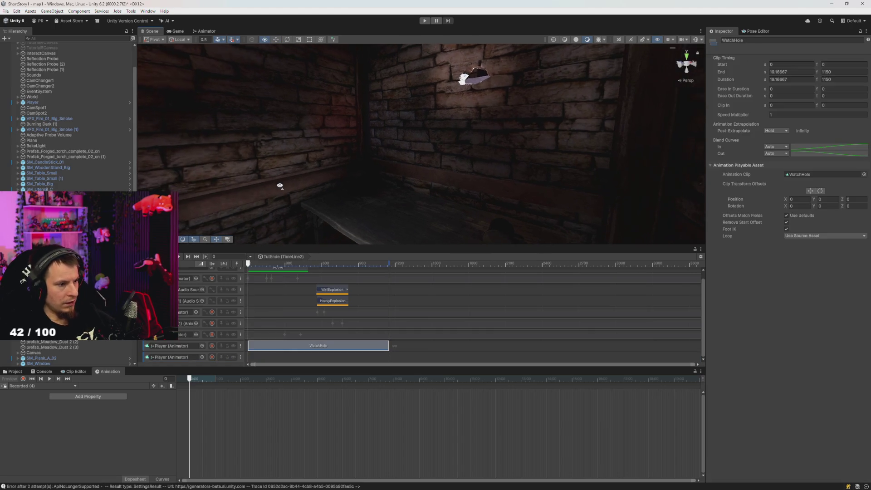
pyautogui.doubleClick(32, 102)
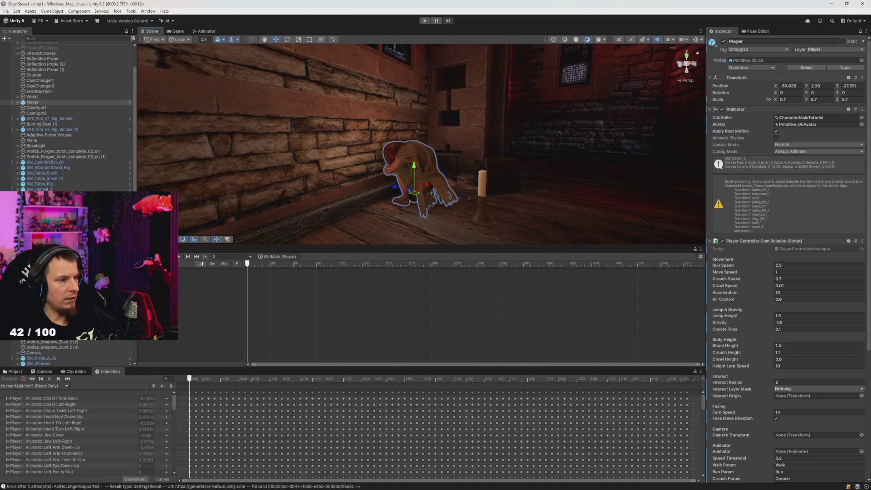
# Show TimeLine2's TutEnde timeline and scrub a quick preview back to the start.
pyautogui.scroll(-3, 68, 113)
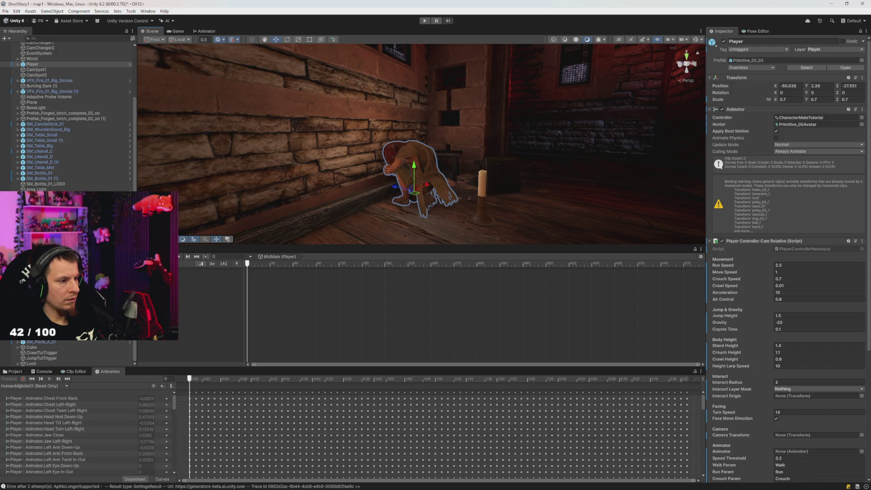
pyautogui.click(41, 227)
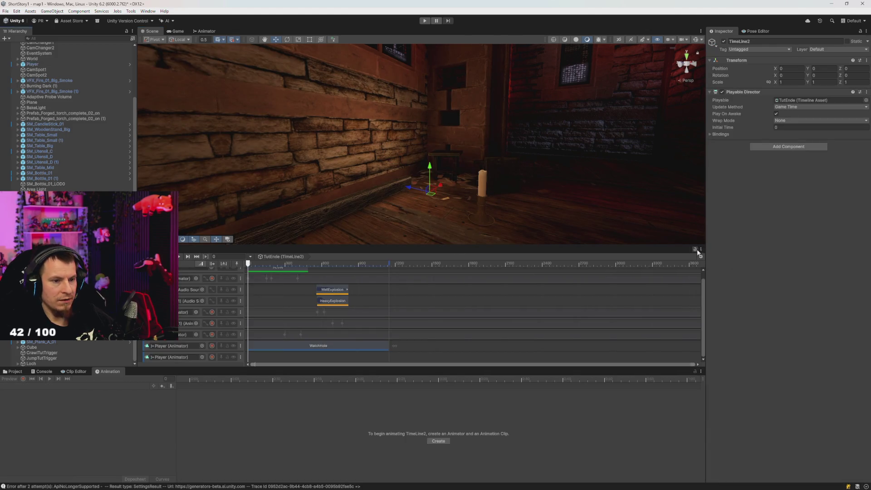
pyautogui.moveTo(514, 205)
pyautogui.mouseDown()
pyautogui.moveTo(518, 200)
pyautogui.moveTo(431, 232)
pyautogui.moveTo(426, 267)
pyautogui.moveTo(447, 250)
pyautogui.moveTo(470, 265)
pyautogui.moveTo(452, 244)
pyautogui.moveTo(415, 239)
pyautogui.mouseUp()
pyautogui.moveTo(256, 269)
pyautogui.mouseDown()
pyautogui.moveTo(299, 268)
pyautogui.moveTo(223, 273)
pyautogui.mouseUp()
# Frame the Player and scrub the timeline through frame 308 to 1130, WatchHole's end.
pyautogui.click(32, 64)
pyautogui.press('f')
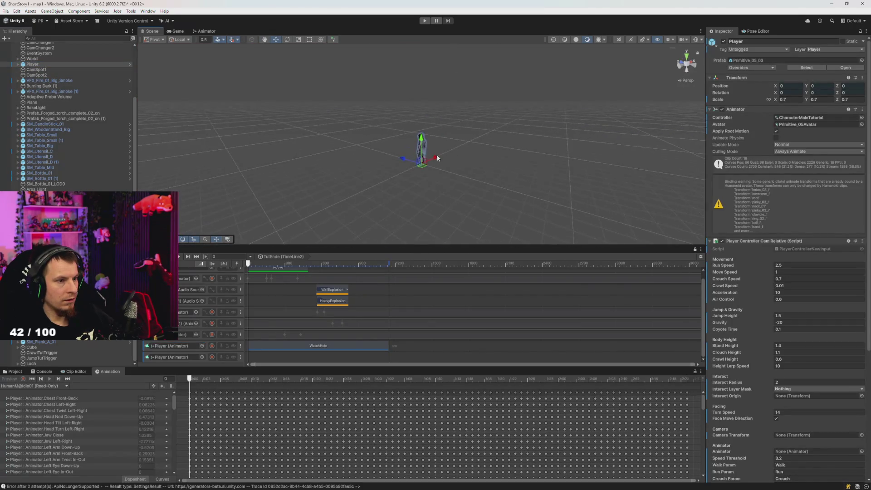
pyautogui.moveTo(262, 263); pyautogui.dragTo(387, 274)
pyautogui.moveTo(408, 136)
pyautogui.mouseDown()
pyautogui.moveTo(447, 76)
pyautogui.moveTo(453, 140)
pyautogui.moveTo(480, 171)
pyautogui.moveTo(511, 148)
pyautogui.moveTo(379, 227)
pyautogui.moveTo(341, 210)
pyautogui.moveTo(339, 185)
pyautogui.moveTo(410, 56)
pyautogui.moveTo(233, 220)
pyautogui.moveTo(355, 142)
pyautogui.moveTo(345, 148)
pyautogui.moveTo(319, 129)
pyautogui.moveTo(335, 119)
pyautogui.moveTo(332, 138)
pyautogui.moveTo(326, 79)
pyautogui.moveTo(325, 148)
pyautogui.moveTo(346, 162)
pyautogui.moveTo(424, 166)
pyautogui.moveTo(456, 185)
pyautogui.moveTo(305, 156)
pyautogui.mouseUp()
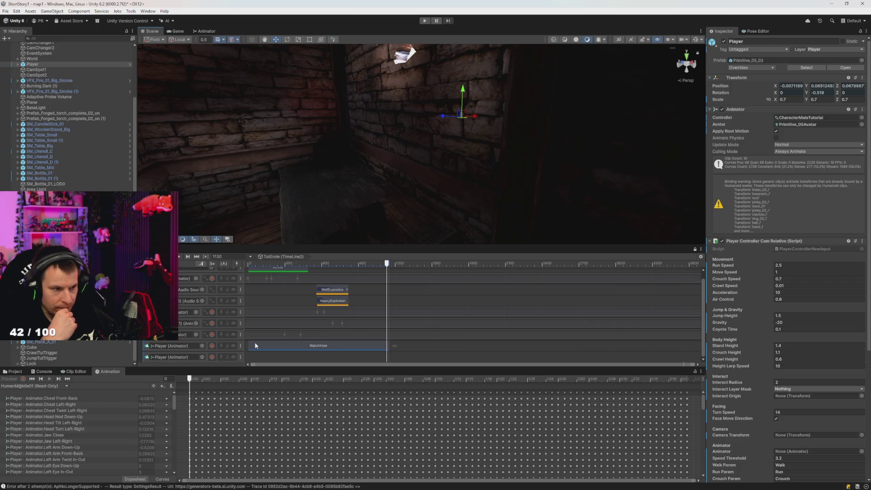
# Reset the playhead to frame 0 and start recording on the lower Player (Animator) track.
pyautogui.moveTo(335, 264); pyautogui.dragTo(248, 263)
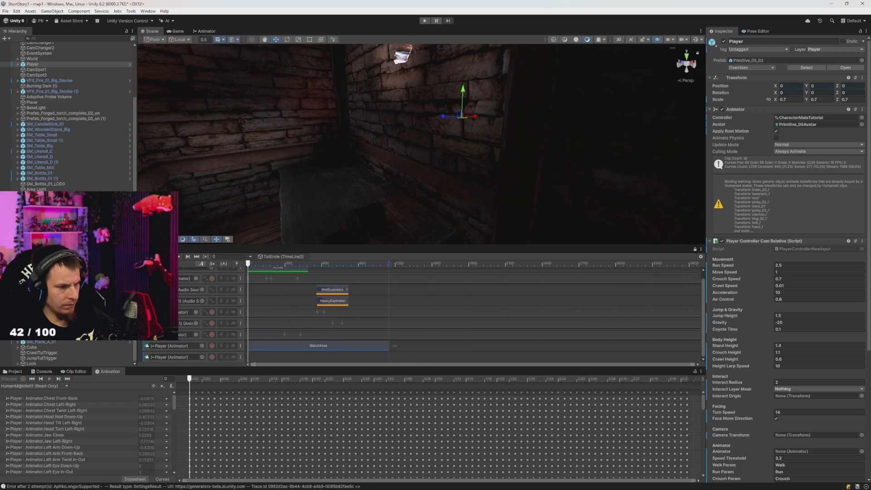
pyautogui.moveTo(284, 222)
pyautogui.mouseDown()
pyautogui.moveTo(390, 257)
pyautogui.moveTo(252, 236)
pyautogui.moveTo(281, 213)
pyautogui.moveTo(342, 200)
pyautogui.moveTo(370, 180)
pyautogui.moveTo(376, 191)
pyautogui.moveTo(369, 186)
pyautogui.moveTo(408, 138)
pyautogui.moveTo(453, 208)
pyautogui.moveTo(93, 104)
pyautogui.moveTo(195, 136)
pyautogui.moveTo(350, 210)
pyautogui.moveTo(398, 211)
pyautogui.moveTo(425, 229)
pyautogui.moveTo(400, 219)
pyautogui.moveTo(401, 84)
pyautogui.moveTo(461, 243)
pyautogui.moveTo(492, 253)
pyautogui.moveTo(440, 227)
pyautogui.moveTo(392, 173)
pyautogui.moveTo(408, 181)
pyautogui.moveTo(399, 163)
pyautogui.moveTo(373, 186)
pyautogui.mouseUp()
pyautogui.click(212, 357)
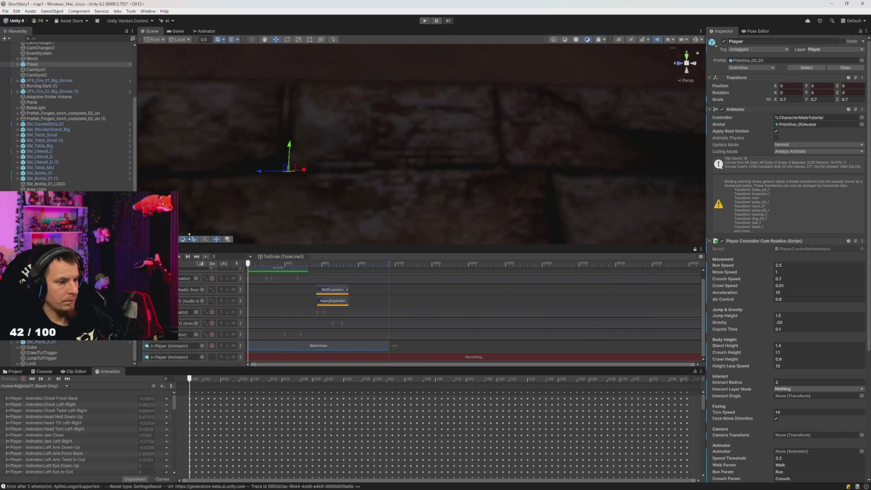
pyautogui.click(32, 64)
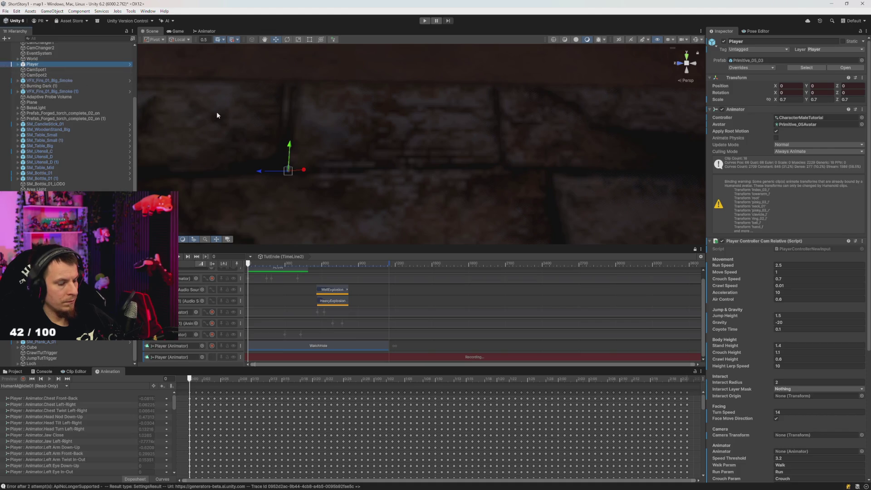
pyautogui.moveTo(479, 144)
pyautogui.mouseDown()
pyautogui.moveTo(448, 164)
pyautogui.moveTo(439, 154)
pyautogui.moveTo(443, 132)
pyautogui.moveTo(410, 209)
pyautogui.moveTo(409, 185)
pyautogui.mouseUp()
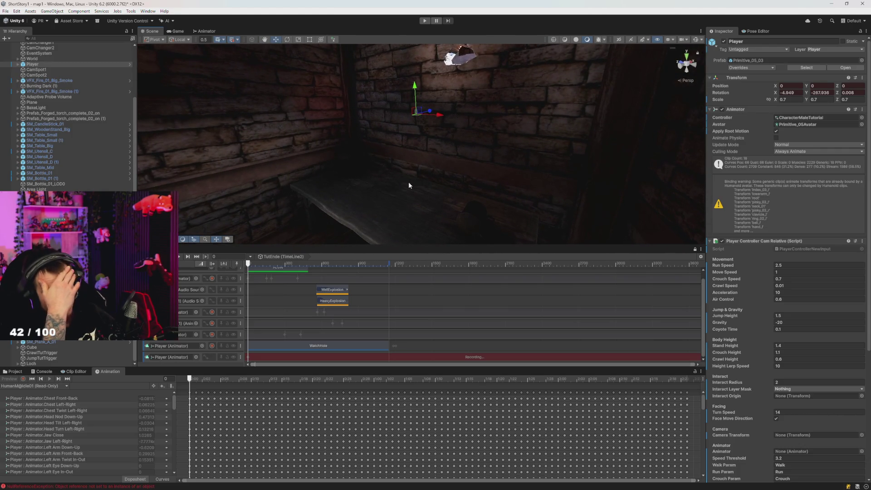
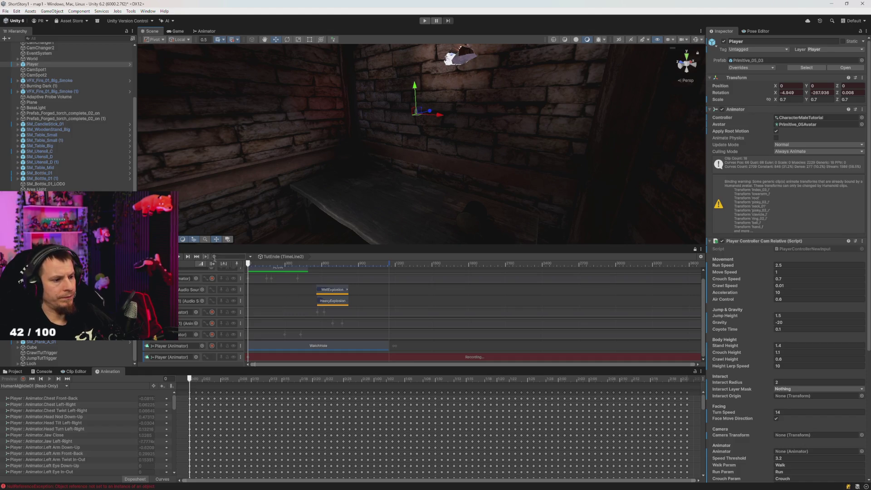
# Stop recording on the bottom Player track and inspect its Animation Track (4) offset settings.
pyautogui.click(212, 356)
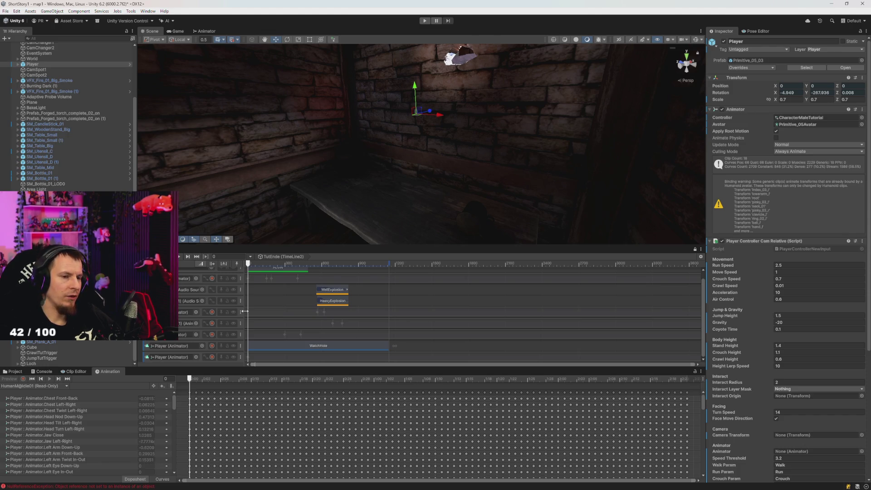
pyautogui.moveTo(349, 243)
pyautogui.mouseDown()
pyautogui.moveTo(351, 255)
pyautogui.moveTo(355, 234)
pyautogui.moveTo(355, 250)
pyautogui.mouseUp()
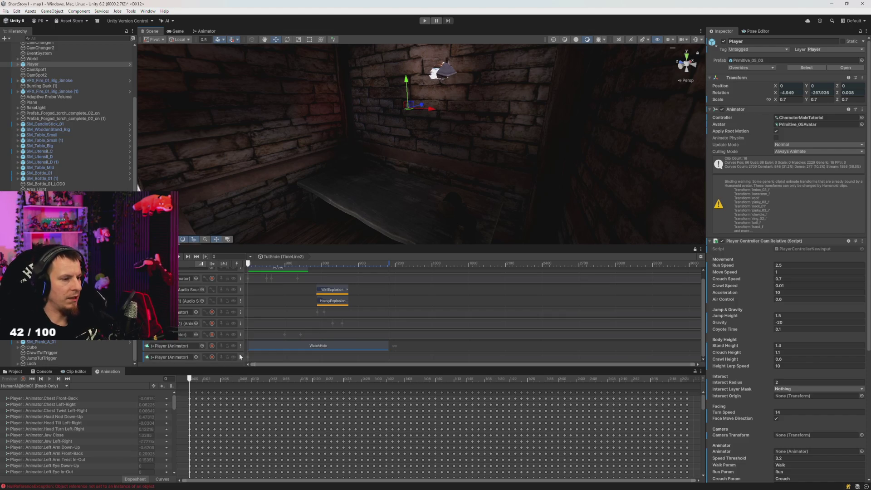
pyautogui.click(280, 356)
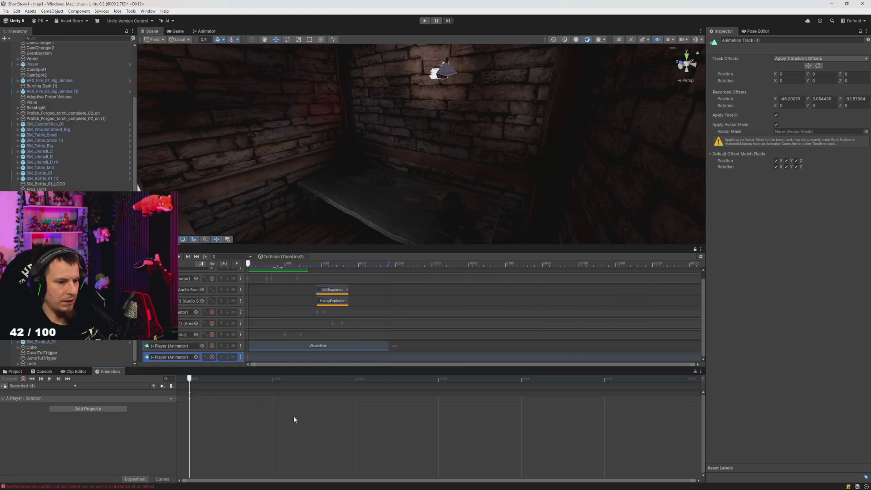
# Select Player in the Hierarchy and frame it close up beside the barrel in the Scene view.
pyautogui.scroll(-2, 266, 297)
pyautogui.scroll(1, 266, 297)
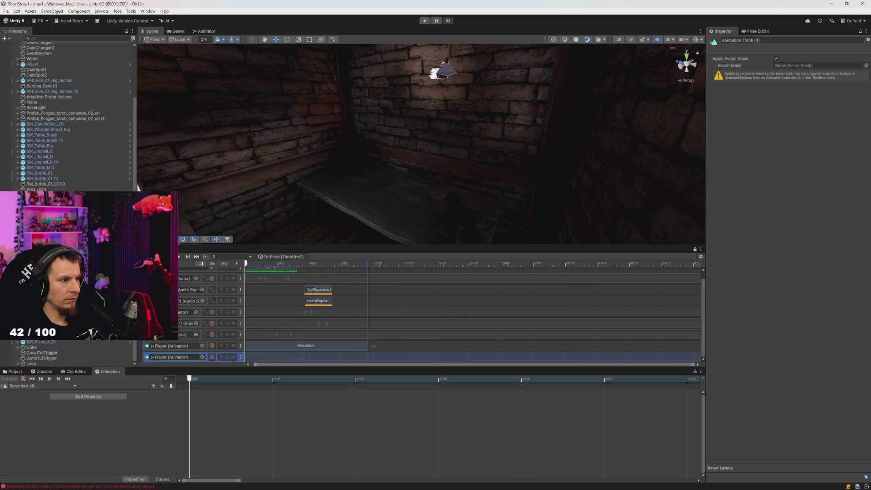
pyautogui.click(39, 64)
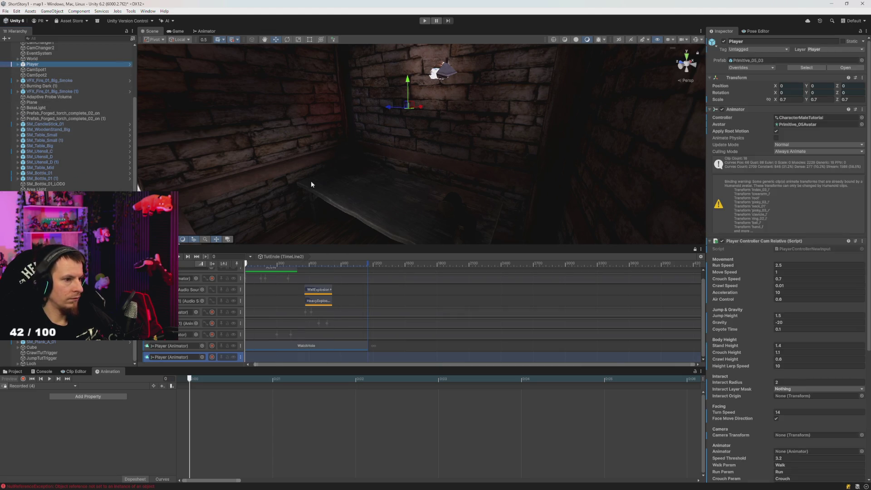
pyautogui.press('f')
pyautogui.moveTo(357, 146)
pyautogui.mouseDown()
pyautogui.moveTo(403, 200)
pyautogui.moveTo(369, 213)
pyautogui.moveTo(309, 129)
pyautogui.mouseUp()
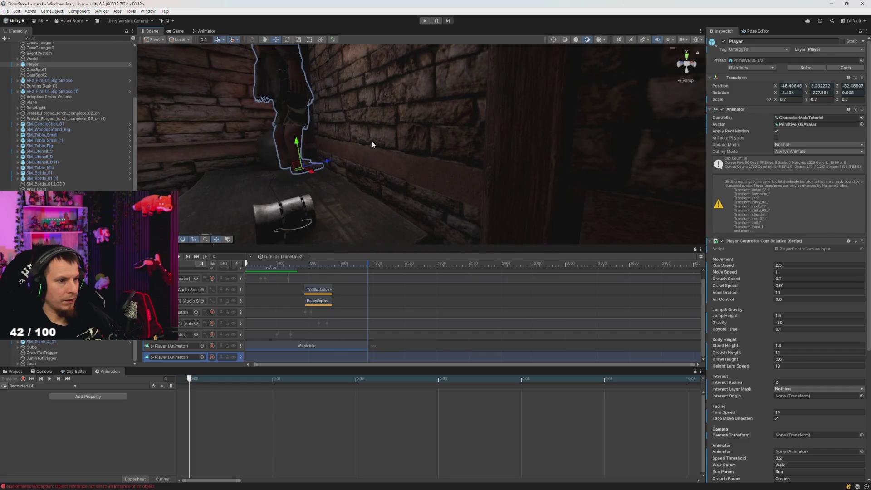
# Set the Player's rotation to 0, 90, 0 in the Inspector.
pyautogui.click(788, 92)
pyautogui.write('0')
pyautogui.press('Tab')
pyautogui.write('90')
pyautogui.press('Tab')
pyautogui.write('0')
# Lower and nudge the Player with the move gizmo, previewing its pose at frame 421.
pyautogui.moveTo(300, 144)
pyautogui.mouseDown()
pyautogui.moveTo(305, 190)
pyautogui.moveTo(265, 157)
pyautogui.moveTo(278, 148)
pyautogui.mouseUp()
pyautogui.moveTo(340, 123)
pyautogui.mouseDown()
pyautogui.moveTo(341, 151)
pyautogui.moveTo(452, 191)
pyautogui.moveTo(544, 195)
pyautogui.moveTo(437, 189)
pyautogui.moveTo(631, 204)
pyautogui.moveTo(593, 163)
pyautogui.moveTo(583, 121)
pyautogui.moveTo(584, 197)
pyautogui.mouseUp()
pyautogui.moveTo(455, 183)
pyautogui.mouseDown()
pyautogui.moveTo(465, 184)
pyautogui.moveTo(497, 101)
pyautogui.moveTo(448, 213)
pyautogui.moveTo(410, 194)
pyautogui.moveTo(377, 225)
pyautogui.moveTo(358, 213)
pyautogui.mouseUp()
pyautogui.moveTo(254, 263)
pyautogui.mouseDown()
pyautogui.moveTo(295, 263)
pyautogui.moveTo(219, 256)
pyautogui.mouseUp()
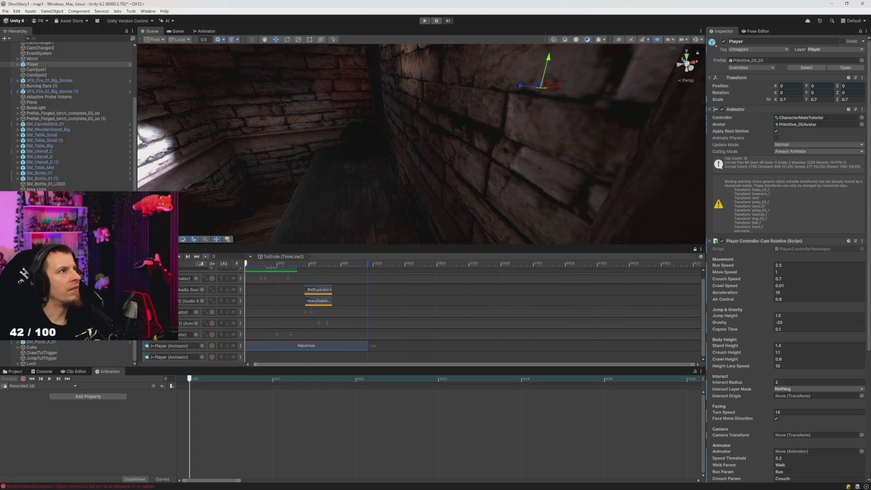
pyautogui.moveTo(369, 155)
pyautogui.mouseDown()
pyautogui.moveTo(453, 159)
pyautogui.moveTo(496, 128)
pyautogui.moveTo(439, 148)
pyautogui.moveTo(402, 190)
pyautogui.moveTo(421, 196)
pyautogui.moveTo(525, 150)
pyautogui.moveTo(410, 150)
pyautogui.moveTo(375, 140)
pyautogui.moveTo(492, 81)
pyautogui.moveTo(469, 127)
pyautogui.moveTo(491, 132)
pyautogui.moveTo(489, 118)
pyautogui.moveTo(414, 187)
pyautogui.moveTo(404, 148)
pyautogui.moveTo(358, 134)
pyautogui.mouseUp()
pyautogui.click(438, 149)
# Re-enter rotation 0, 90, 0 and lower the Player to Position Y 3.01.
pyautogui.click(789, 92)
pyautogui.write('0')
pyautogui.press('Tab')
pyautogui.write('90')
pyautogui.press('Tab')
pyautogui.write('0')
pyautogui.press('Return')
pyautogui.moveTo(345, 132); pyautogui.dragTo(414, 149)
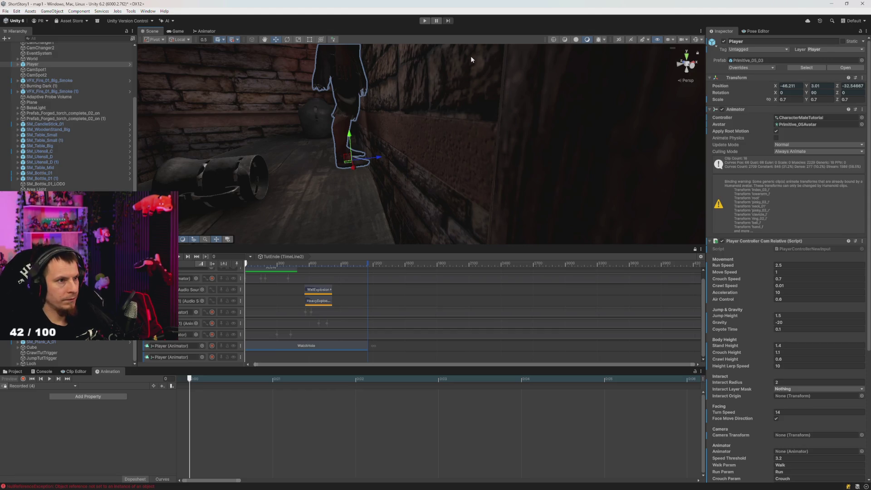
# Check the Player's lower body and the floor from several angles, then inspect CamSpot1.
pyautogui.click(38, 65)
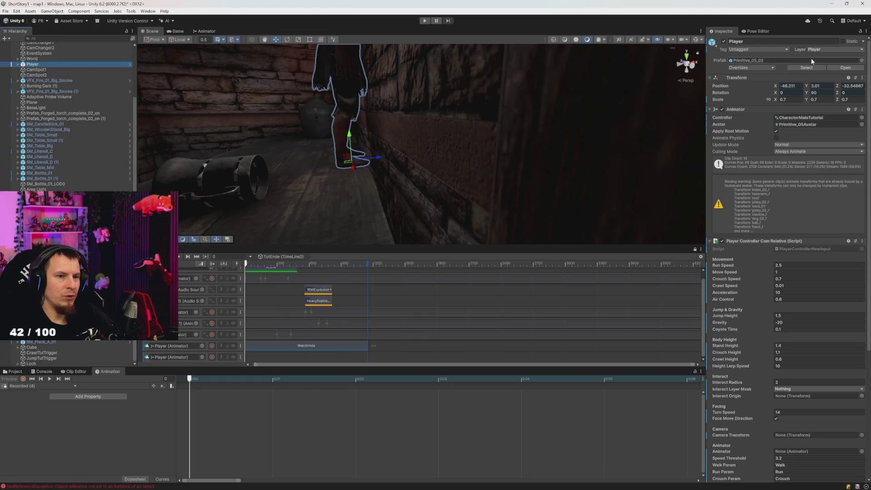
pyautogui.moveTo(510, 120)
pyautogui.mouseDown()
pyautogui.moveTo(564, 130)
pyautogui.moveTo(563, 119)
pyautogui.moveTo(537, 116)
pyautogui.mouseUp()
pyautogui.press('s')
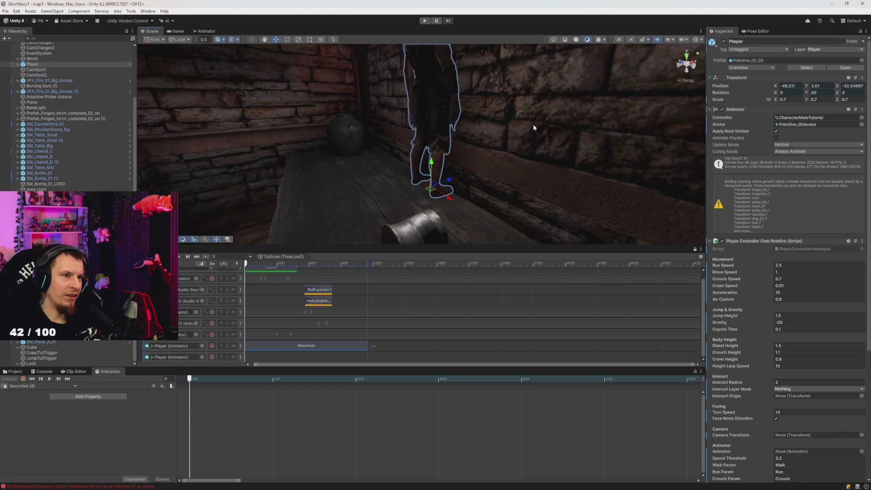
pyautogui.moveTo(527, 130)
pyautogui.mouseDown()
pyautogui.moveTo(548, 159)
pyautogui.moveTo(532, 157)
pyautogui.moveTo(546, 110)
pyautogui.moveTo(511, 155)
pyautogui.moveTo(622, 123)
pyautogui.mouseUp()
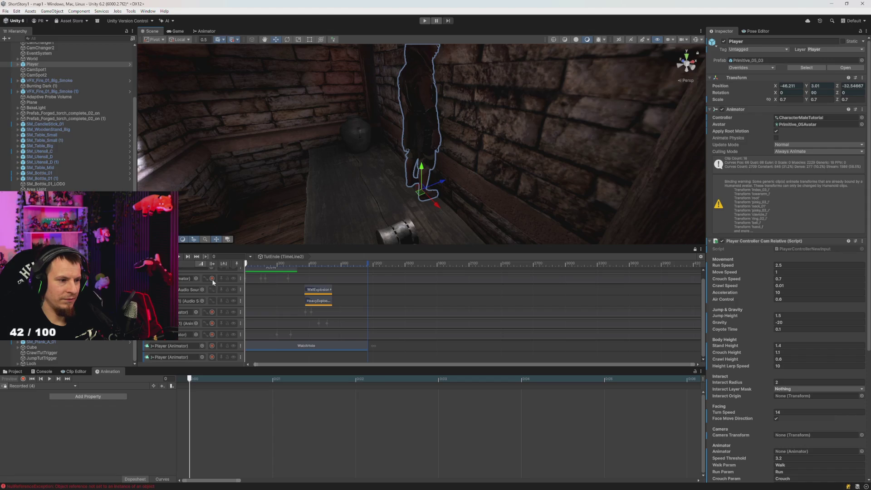
pyautogui.click(34, 70)
# Inspect CamSpot2, reselect Player, and start recording on the bottom Player track.
pyautogui.click(33, 65)
pyautogui.click(36, 75)
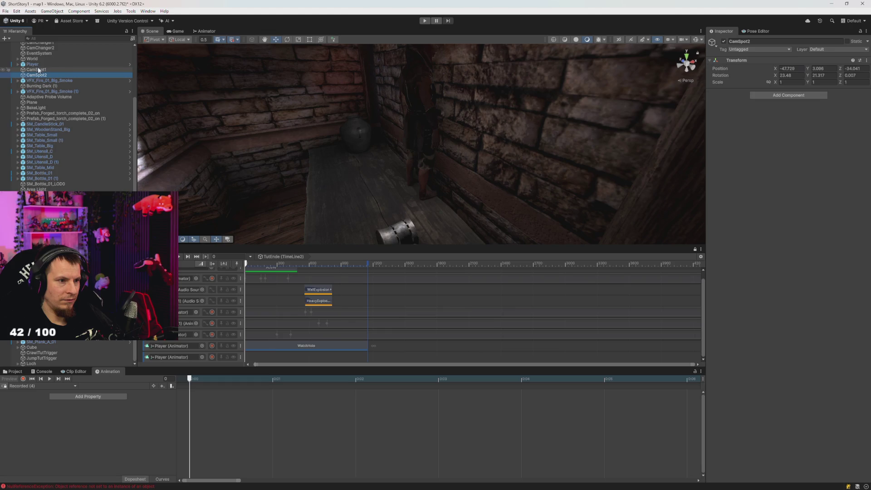
pyautogui.click(39, 65)
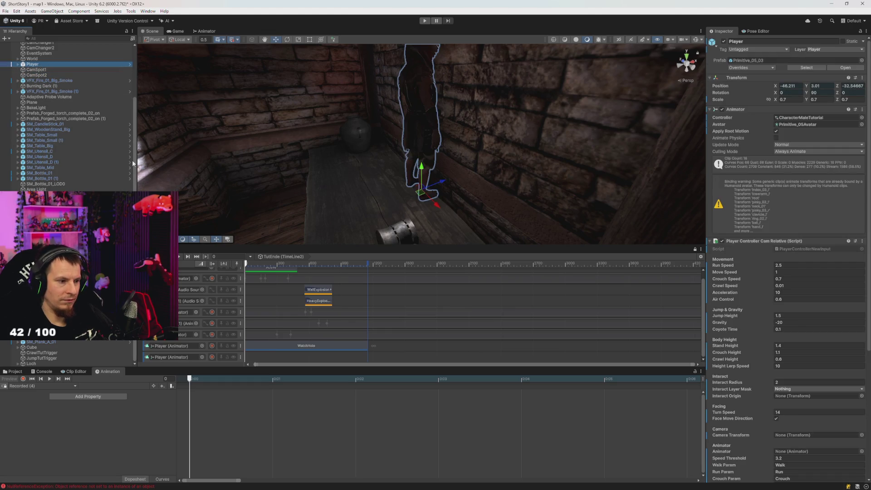
pyautogui.click(211, 357)
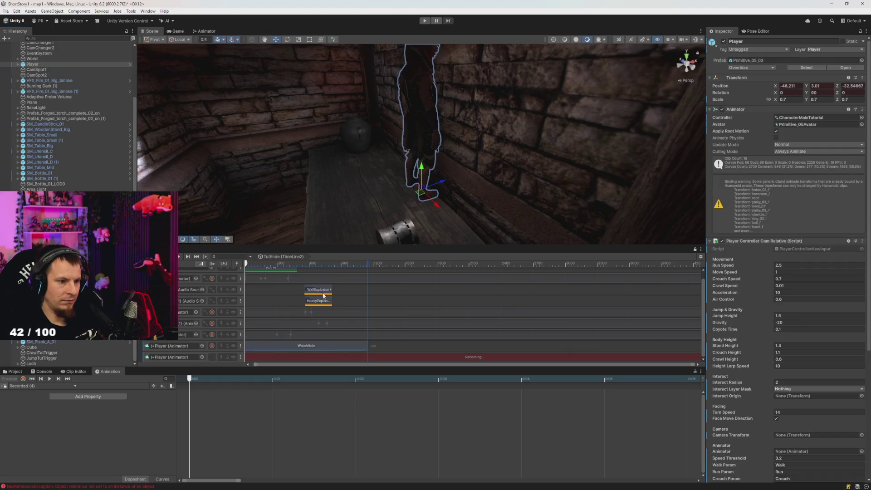
# Scrub the timeline preview through frames 243, 0, 239, 300 and 343.
pyautogui.moveTo(444, 184); pyautogui.dragTo(443, 184)
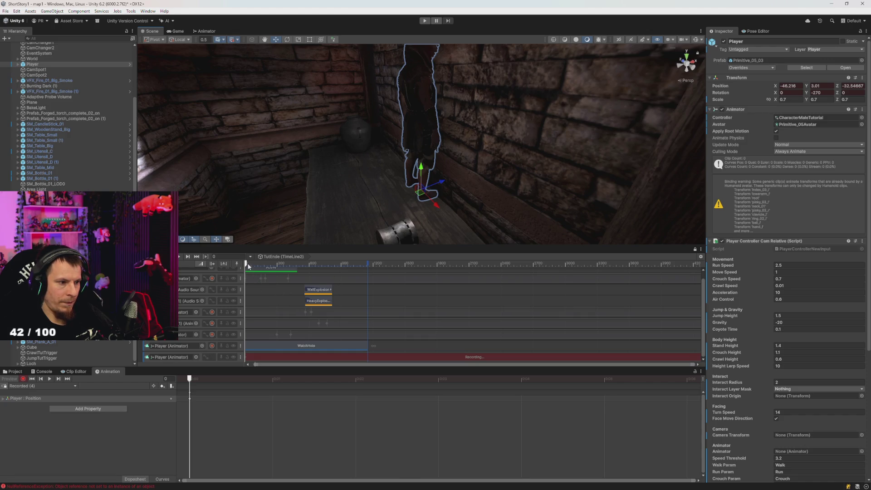
pyautogui.moveTo(247, 262)
pyautogui.mouseDown()
pyautogui.moveTo(272, 267)
pyautogui.moveTo(247, 263)
pyautogui.mouseUp()
pyautogui.moveTo(309, 216)
pyautogui.mouseDown()
pyautogui.moveTo(412, 235)
pyautogui.moveTo(356, 230)
pyautogui.moveTo(301, 160)
pyautogui.mouseUp()
pyautogui.scroll(3, 301, 160)
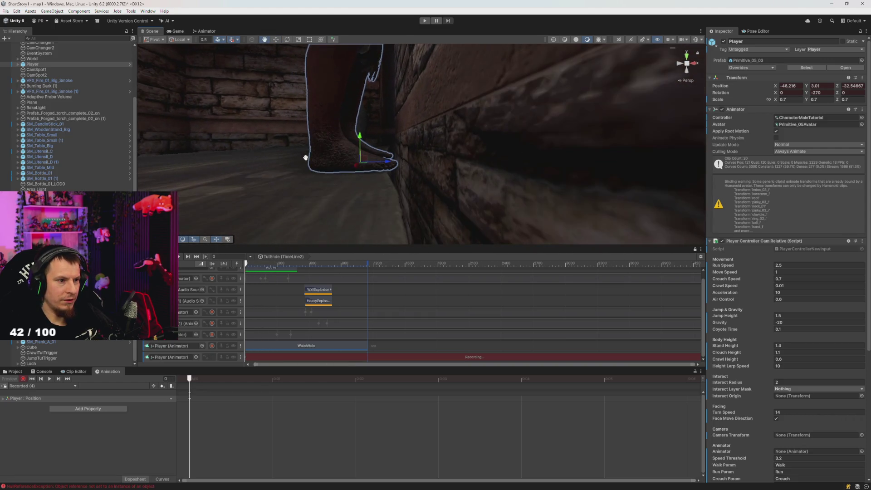
pyautogui.moveTo(247, 263); pyautogui.dragTo(274, 266)
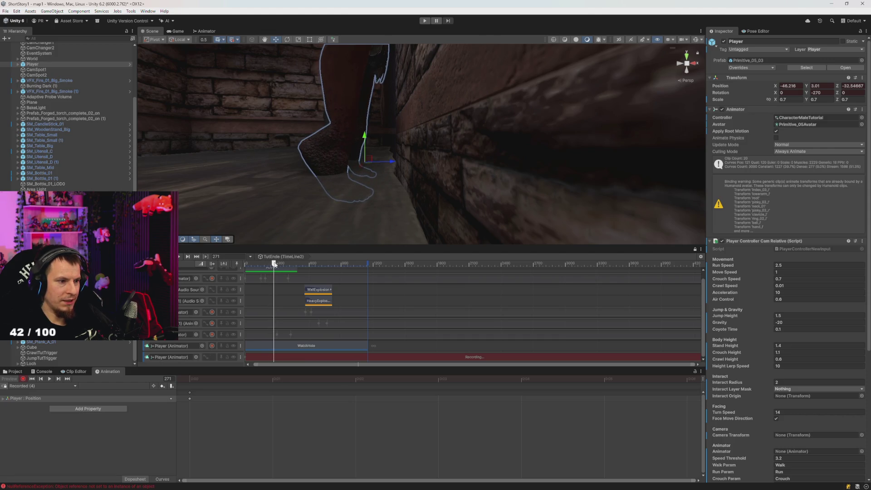
pyautogui.moveTo(275, 266)
pyautogui.mouseDown()
pyautogui.moveTo(297, 269)
pyautogui.moveTo(274, 271)
pyautogui.moveTo(283, 276)
pyautogui.mouseUp()
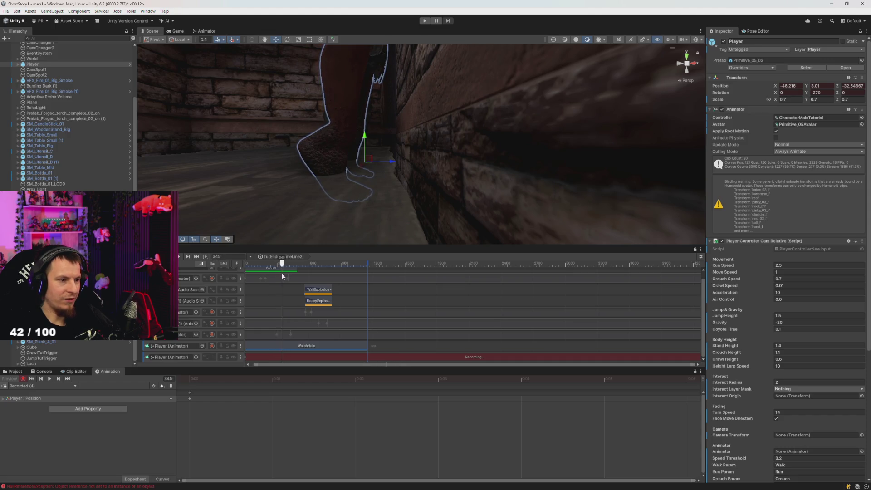
pyautogui.moveTo(365, 139); pyautogui.dragTo(366, 131)
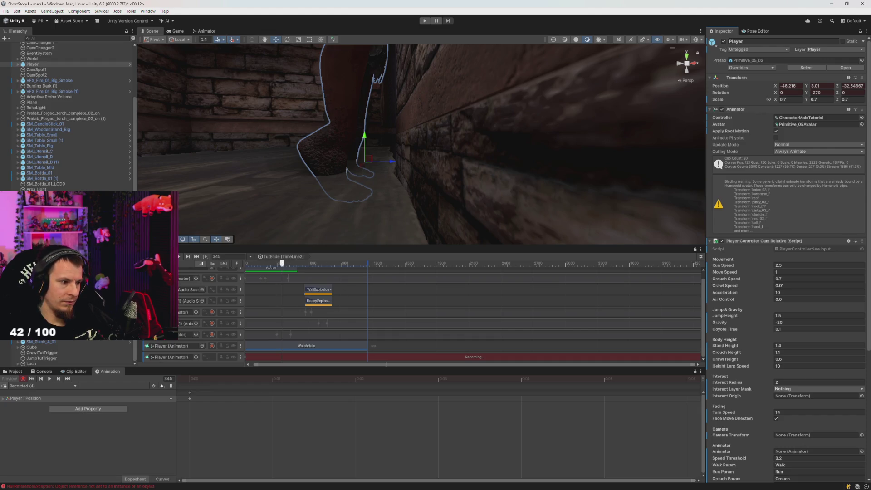
# Stop recording, raise the Player to Position Y 3.068, then resume recording.
pyautogui.click(23, 379)
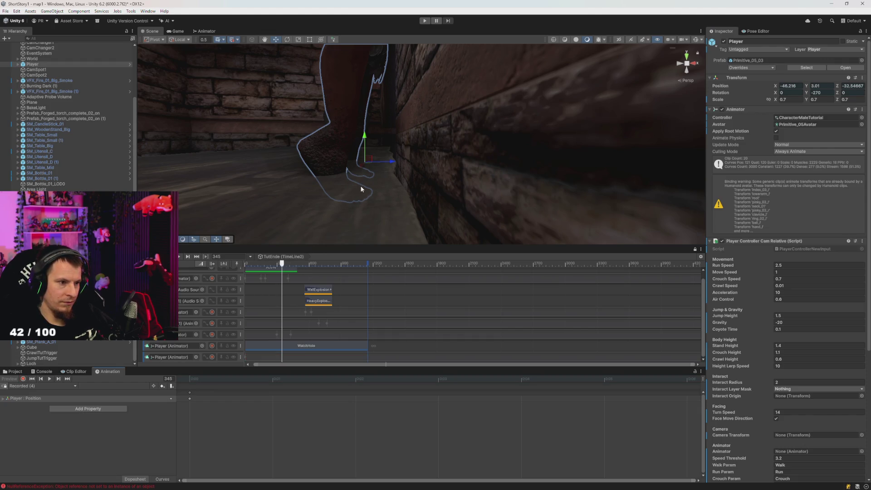
pyautogui.moveTo(366, 135); pyautogui.dragTo(368, 118)
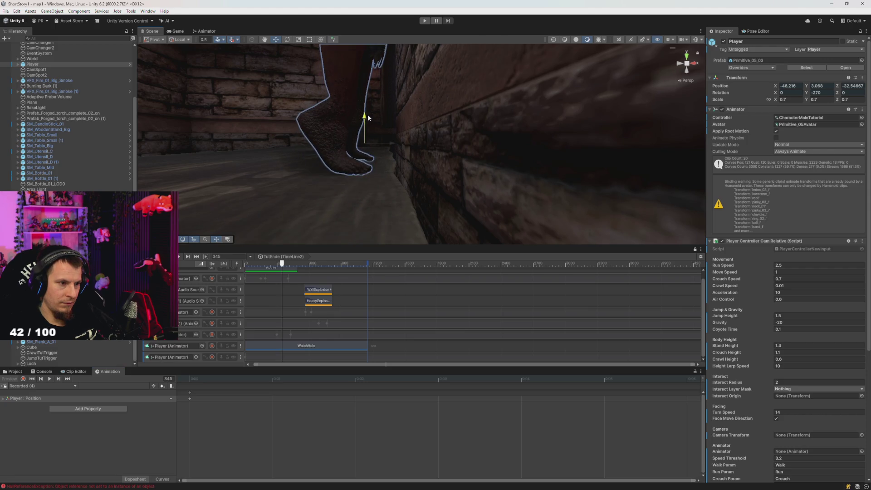
pyautogui.moveTo(395, 146); pyautogui.dragTo(396, 145)
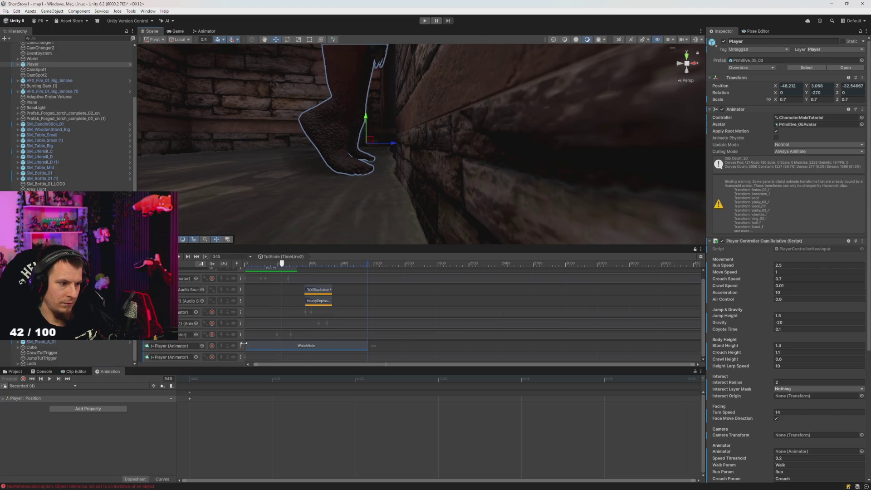
pyautogui.click(212, 357)
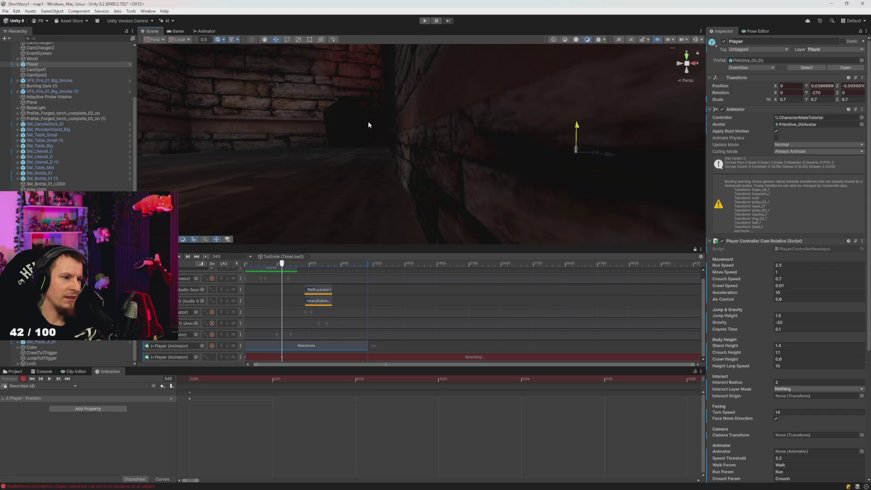
# Orbit around the Player, scrub the TutEnde timeline near its start, and stop Player-track recording.
pyautogui.moveTo(371, 124)
pyautogui.mouseDown()
pyautogui.moveTo(416, 233)
pyautogui.moveTo(398, 181)
pyautogui.moveTo(358, 155)
pyautogui.moveTo(397, 180)
pyautogui.moveTo(303, 173)
pyautogui.mouseUp()
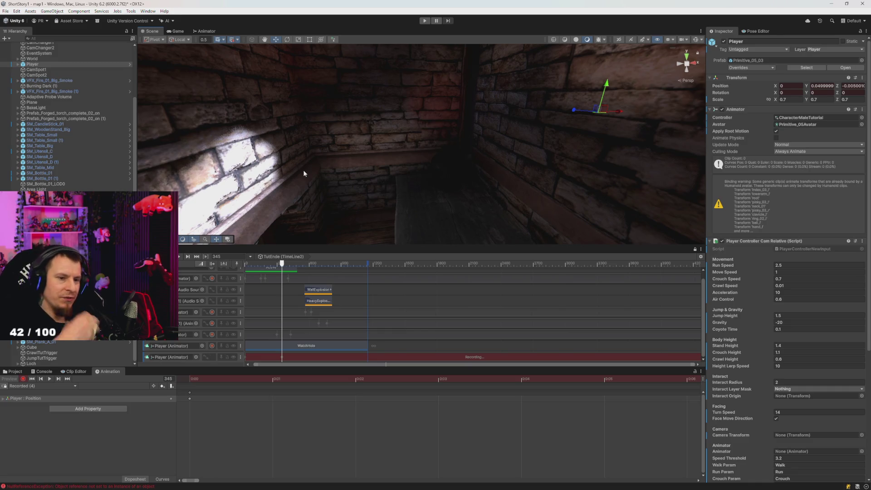
pyautogui.moveTo(365, 191)
pyautogui.mouseDown()
pyautogui.moveTo(381, 216)
pyautogui.moveTo(344, 202)
pyautogui.moveTo(431, 193)
pyautogui.moveTo(414, 181)
pyautogui.moveTo(394, 204)
pyautogui.moveTo(311, 181)
pyautogui.moveTo(337, 173)
pyautogui.moveTo(366, 181)
pyautogui.moveTo(390, 241)
pyautogui.moveTo(403, 206)
pyautogui.moveTo(352, 185)
pyautogui.moveTo(546, 222)
pyautogui.moveTo(393, 178)
pyautogui.moveTo(415, 200)
pyautogui.moveTo(407, 198)
pyautogui.moveTo(449, 220)
pyautogui.mouseUp()
pyautogui.moveTo(299, 263)
pyautogui.mouseDown()
pyautogui.moveTo(186, 265)
pyautogui.moveTo(257, 258)
pyautogui.mouseUp()
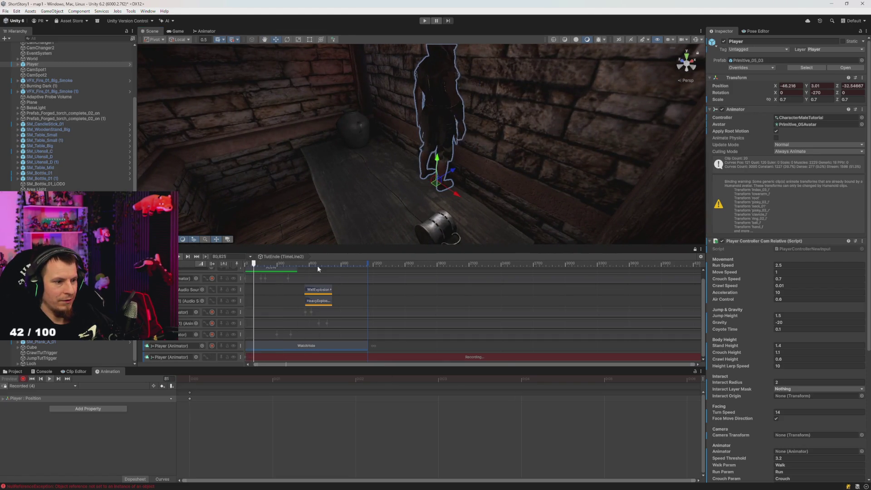
pyautogui.moveTo(430, 195)
pyautogui.mouseDown()
pyautogui.moveTo(448, 189)
pyautogui.moveTo(451, 177)
pyautogui.mouseUp()
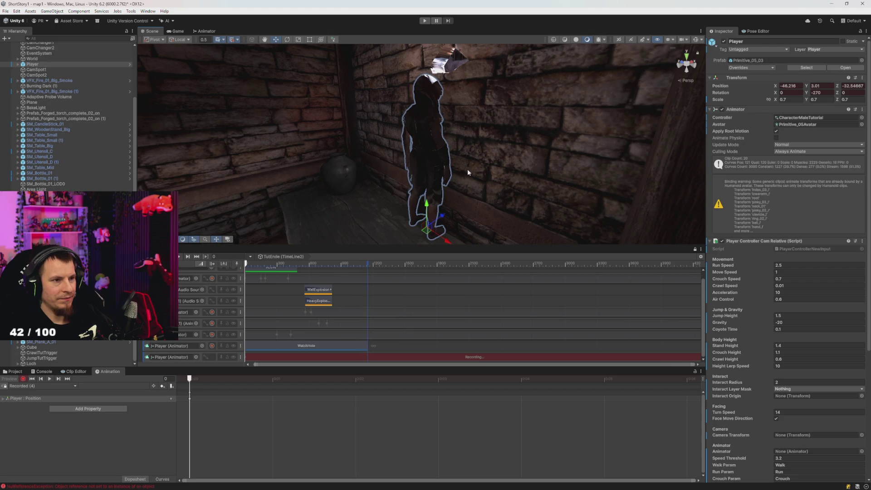
pyautogui.moveTo(462, 167)
pyautogui.mouseDown()
pyautogui.moveTo(470, 192)
pyautogui.moveTo(366, 189)
pyautogui.moveTo(397, 176)
pyautogui.moveTo(431, 268)
pyautogui.moveTo(420, 208)
pyautogui.moveTo(233, 332)
pyautogui.mouseUp()
pyautogui.click(213, 357)
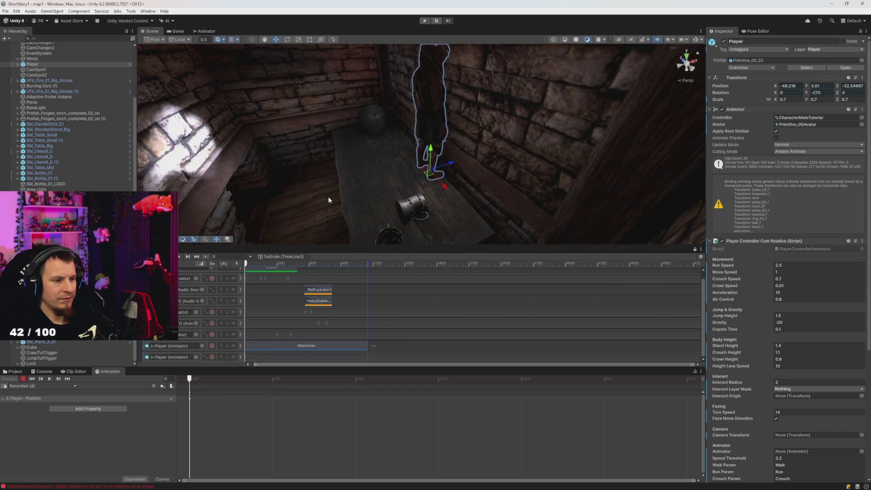
# Play the TutEnde timeline through its explosion clips, pause it, and show the Project browser.
pyautogui.click(318, 263)
pyautogui.press('space')
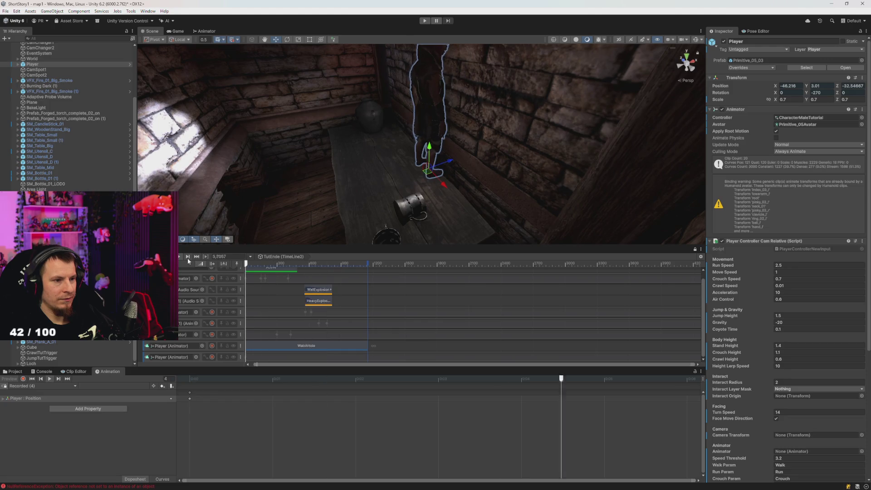
pyautogui.moveTo(263, 200); pyautogui.dragTo(293, 156)
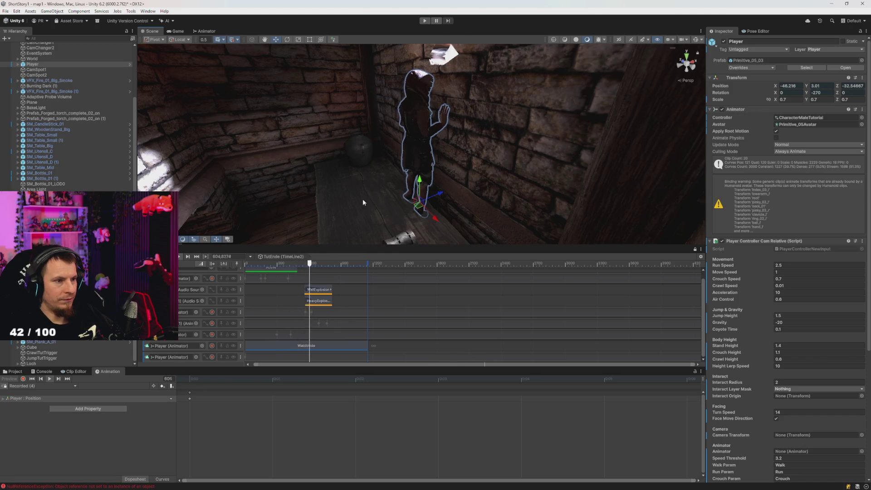
pyautogui.click(314, 265)
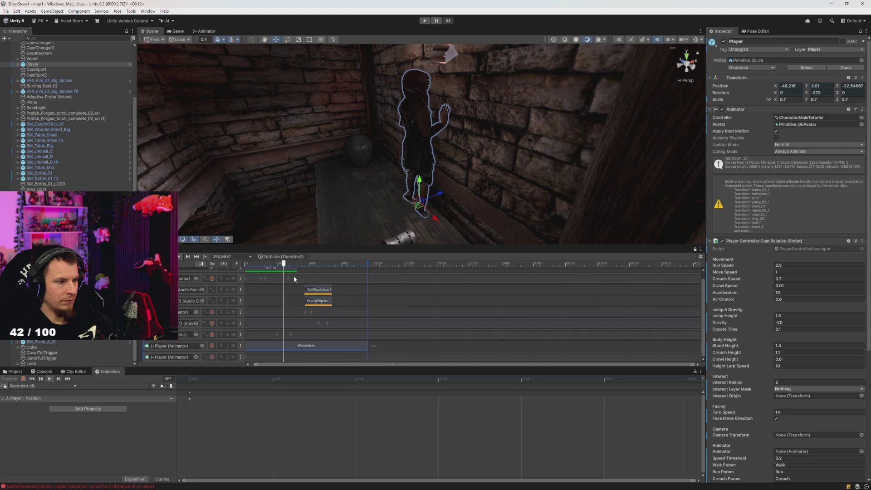
pyautogui.click(12, 371)
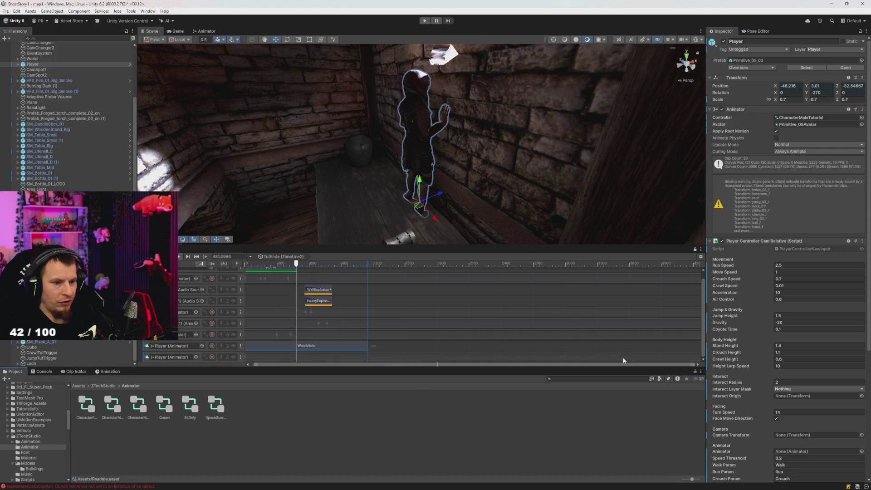
# Search the project for 'intro' and open the Intro scene without saving map1.
pyautogui.click(613, 379)
pyautogui.write('intro')
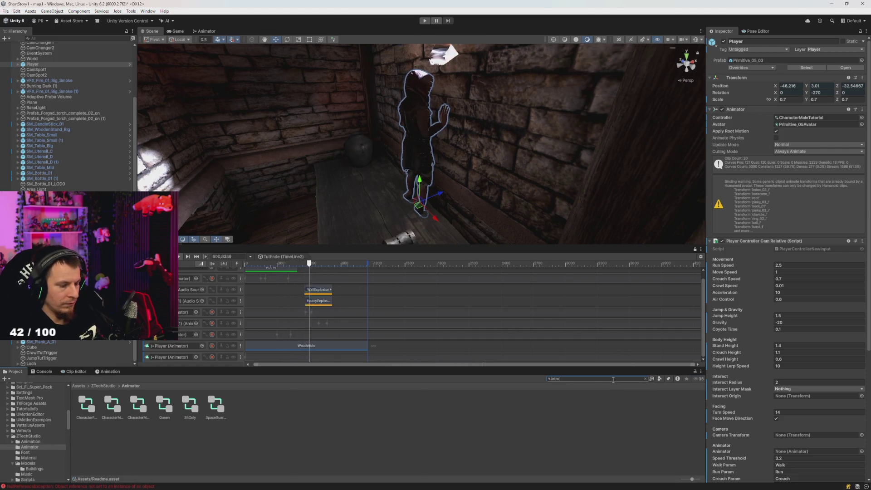
pyautogui.doubleClick(138, 405)
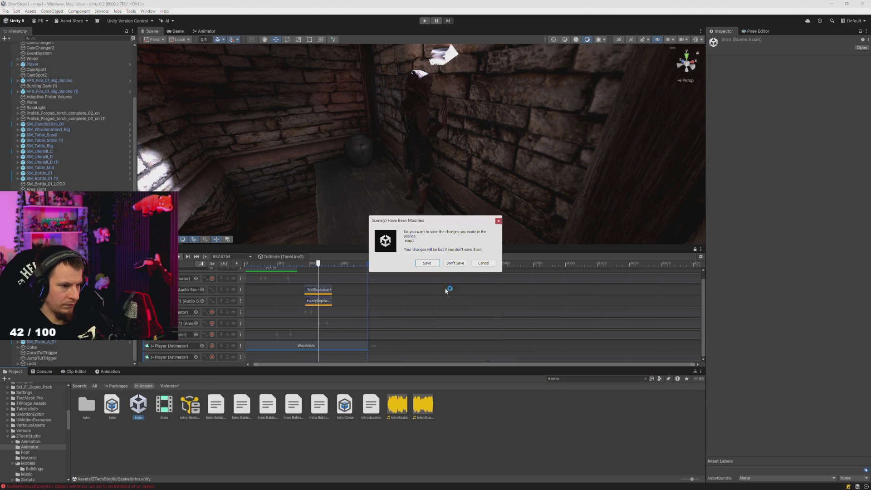
pyautogui.click(458, 263)
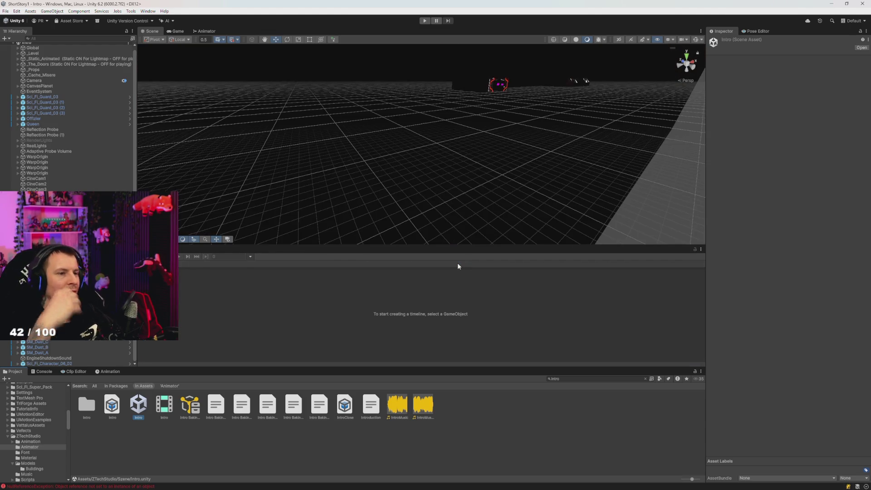
# Fly the view into the spaceship corridor and select SzeneManager to show its Intro timeline.
pyautogui.moveTo(473, 173)
pyautogui.mouseDown()
pyautogui.moveTo(517, 116)
pyautogui.moveTo(519, 127)
pyautogui.moveTo(500, 144)
pyautogui.moveTo(577, 85)
pyautogui.moveTo(546, 136)
pyautogui.moveTo(565, 163)
pyautogui.moveTo(626, 111)
pyautogui.moveTo(630, 61)
pyautogui.moveTo(618, 51)
pyautogui.moveTo(616, 85)
pyautogui.moveTo(640, 129)
pyautogui.moveTo(361, 83)
pyautogui.moveTo(558, 165)
pyautogui.moveTo(499, 192)
pyautogui.moveTo(497, 181)
pyautogui.moveTo(713, 111)
pyautogui.mouseUp()
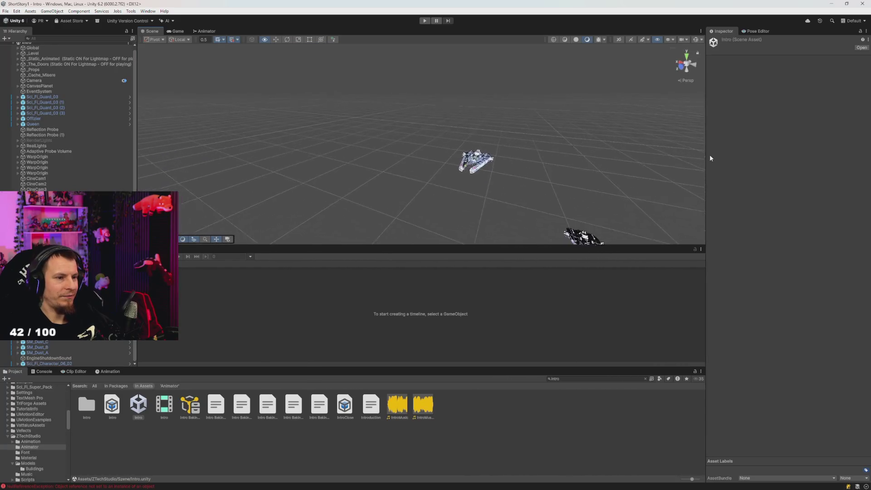
pyautogui.moveTo(181, 109)
pyautogui.mouseDown()
pyautogui.moveTo(238, 135)
pyautogui.moveTo(387, 146)
pyautogui.moveTo(531, 192)
pyautogui.moveTo(176, 137)
pyautogui.moveTo(99, 149)
pyautogui.mouseUp()
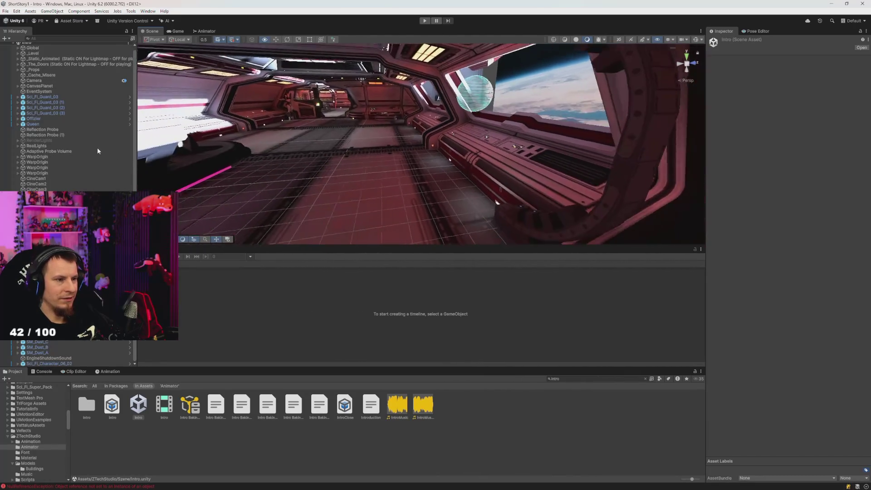
pyautogui.moveTo(267, 159)
pyautogui.mouseDown()
pyautogui.moveTo(280, 168)
pyautogui.moveTo(269, 170)
pyautogui.mouseUp()
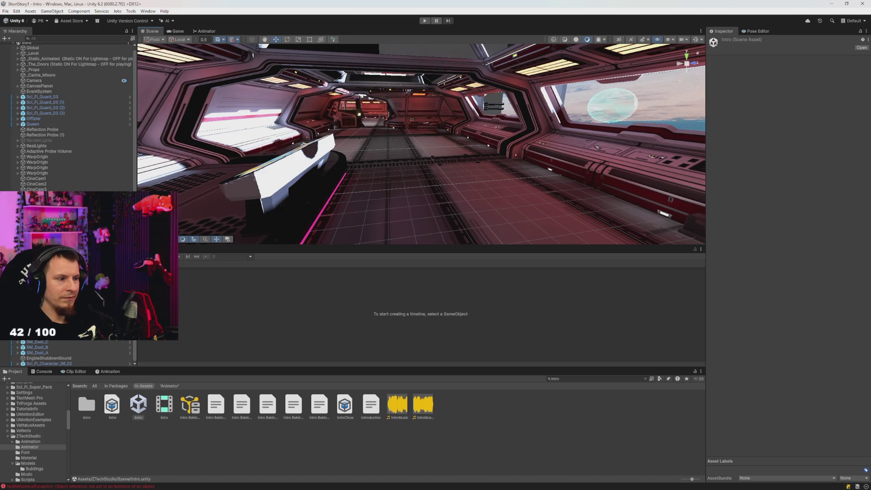
pyautogui.click(328, 108)
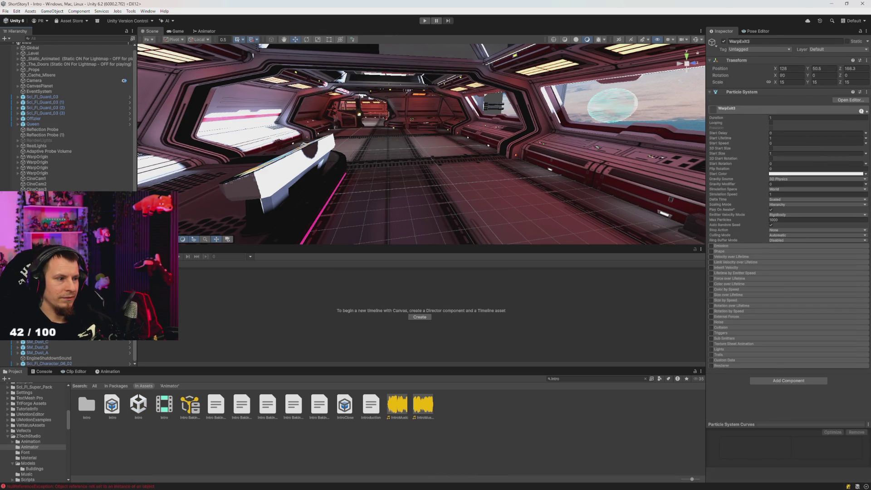
pyautogui.click(327, 108)
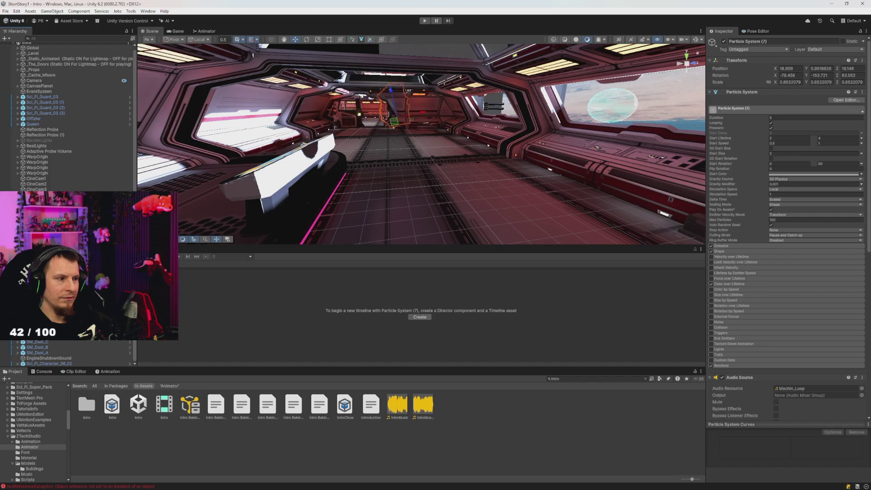
pyautogui.click(631, 98)
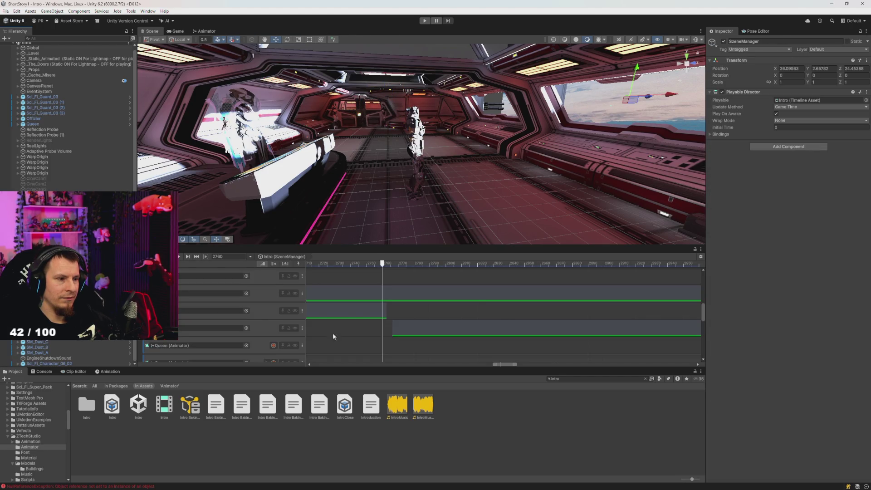
# Scroll the Intro timeline tracks, ping Queen from a binding, inspect an Animator track, then select Queen.
pyautogui.scroll(-3, 210, 312)
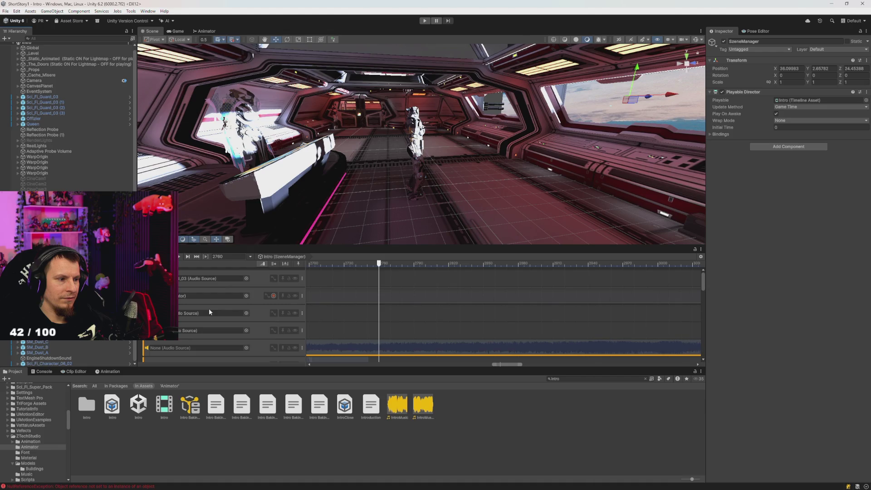
pyautogui.scroll(-2, 210, 311)
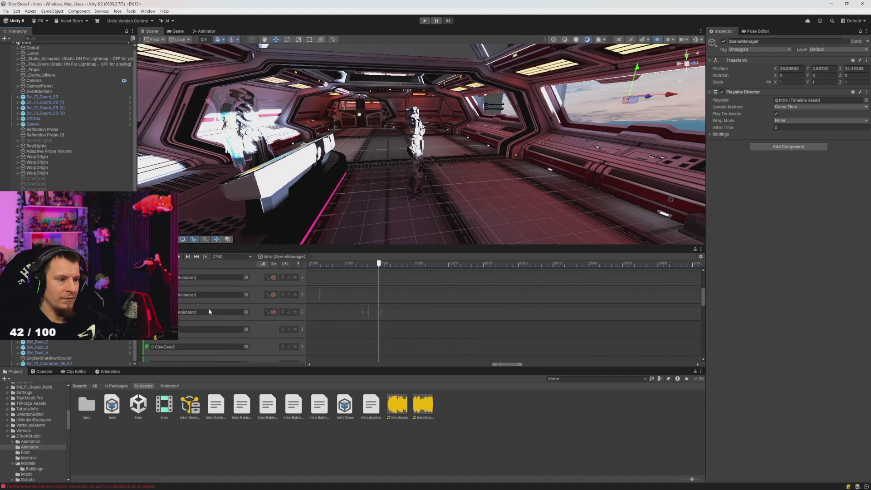
pyautogui.scroll(-2, 209, 310)
pyautogui.scroll(-2, 209, 310)
pyautogui.click(193, 283)
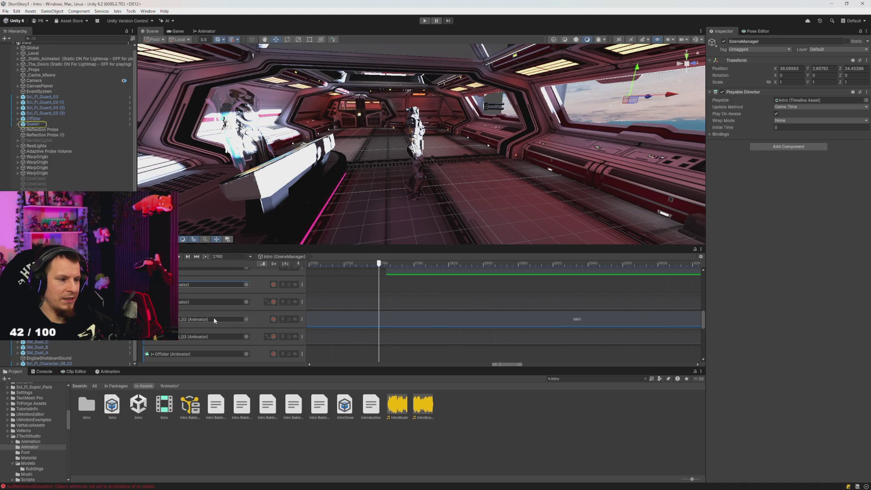
pyautogui.click(256, 337)
pyautogui.scroll(-5, 345, 322)
pyautogui.scroll(-8, 333, 322)
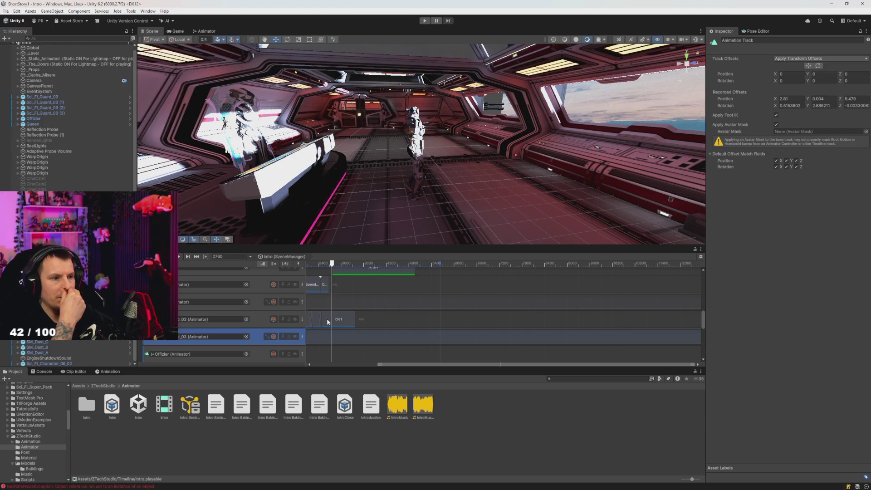
pyautogui.moveTo(383, 164)
pyautogui.mouseDown()
pyautogui.moveTo(434, 209)
pyautogui.moveTo(397, 172)
pyautogui.moveTo(297, 162)
pyautogui.mouseUp()
pyautogui.click(411, 202)
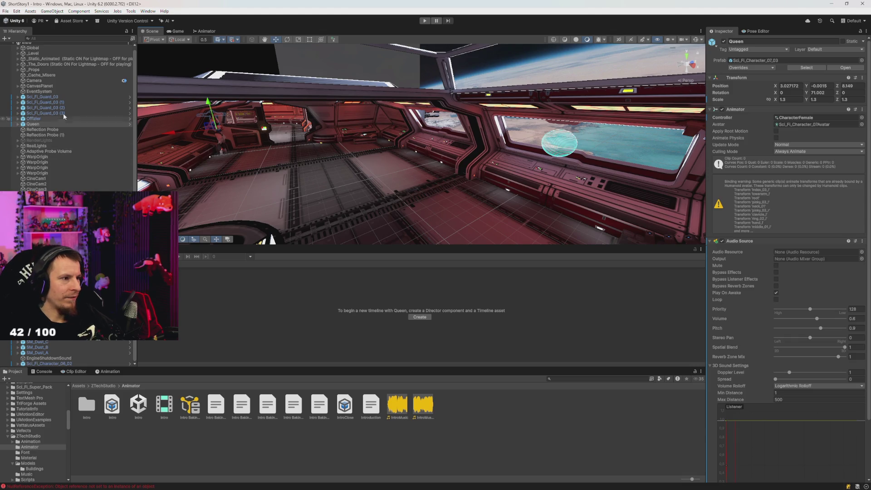
# Switch to the Game view and run a short play-test of the Intro scene.
pyautogui.moveTo(212, 113)
pyautogui.mouseDown()
pyautogui.moveTo(252, 120)
pyautogui.moveTo(254, 137)
pyautogui.moveTo(238, 144)
pyautogui.moveTo(371, 146)
pyautogui.moveTo(422, 118)
pyautogui.mouseUp()
pyautogui.click(426, 21)
pyautogui.click(176, 31)
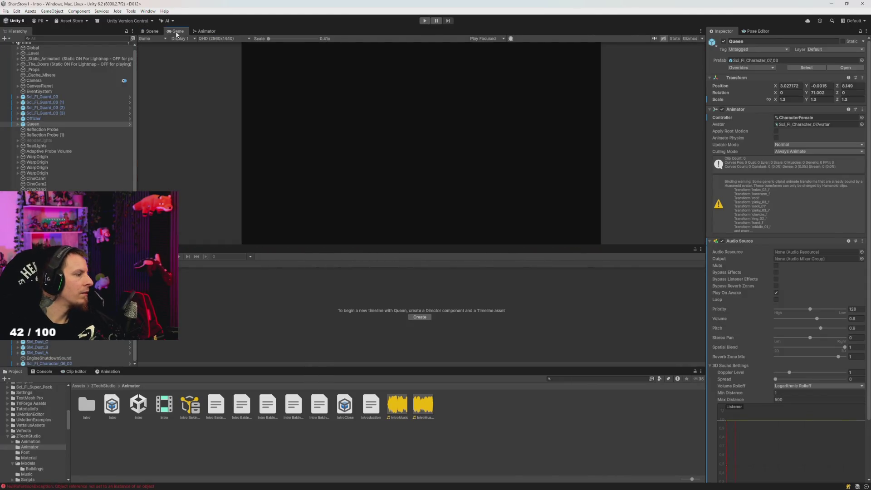
pyautogui.click(424, 21)
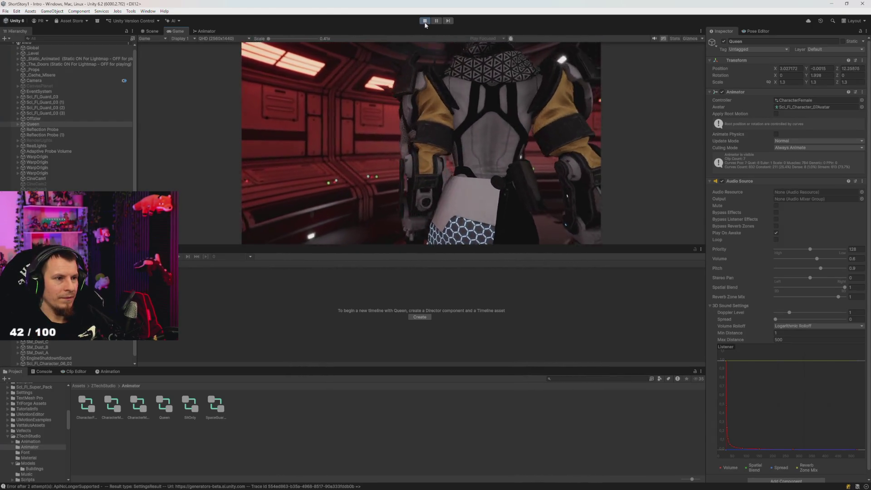
pyautogui.click(425, 21)
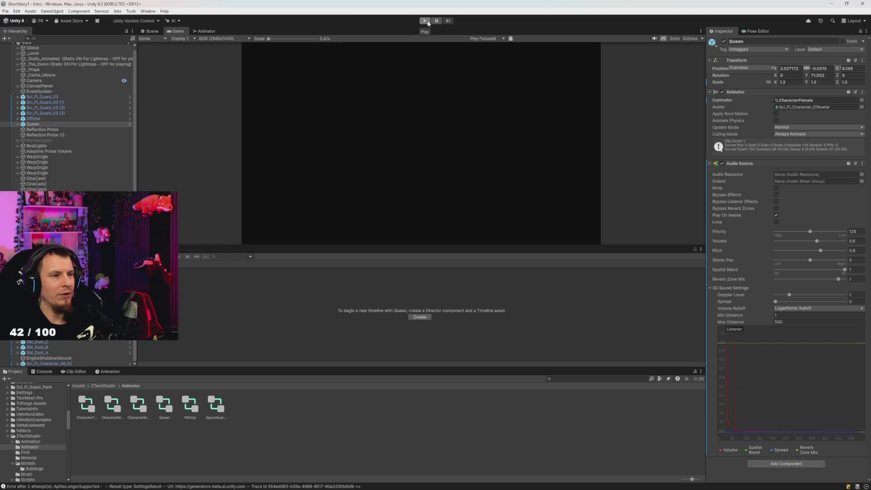
# Play-test the Intro scene for about a minute, then stop and return to the Scene view.
pyautogui.click(425, 21)
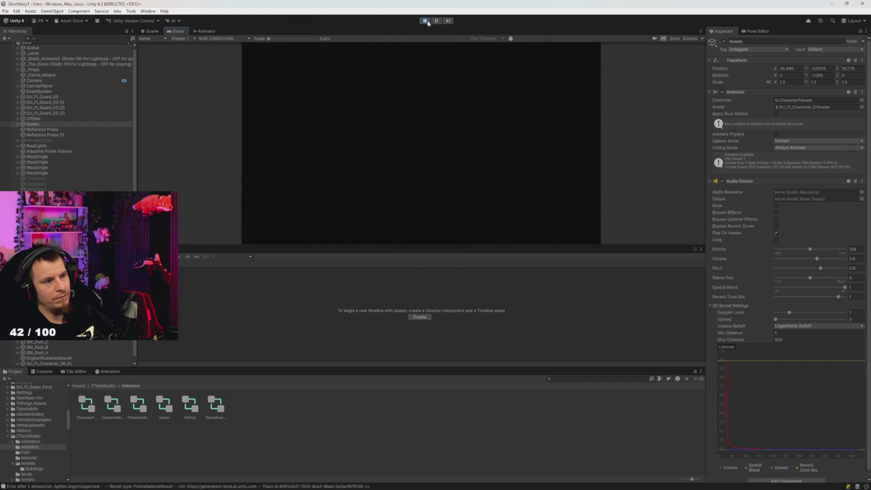
pyautogui.click(425, 21)
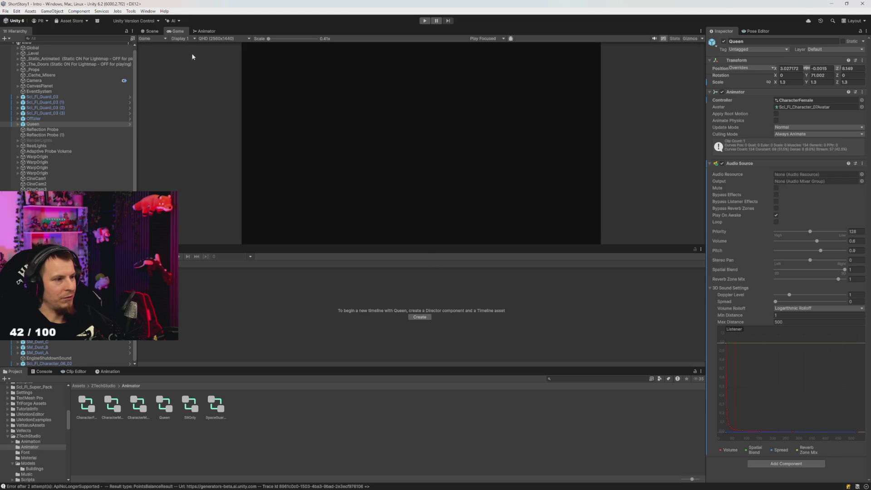
pyautogui.click(152, 31)
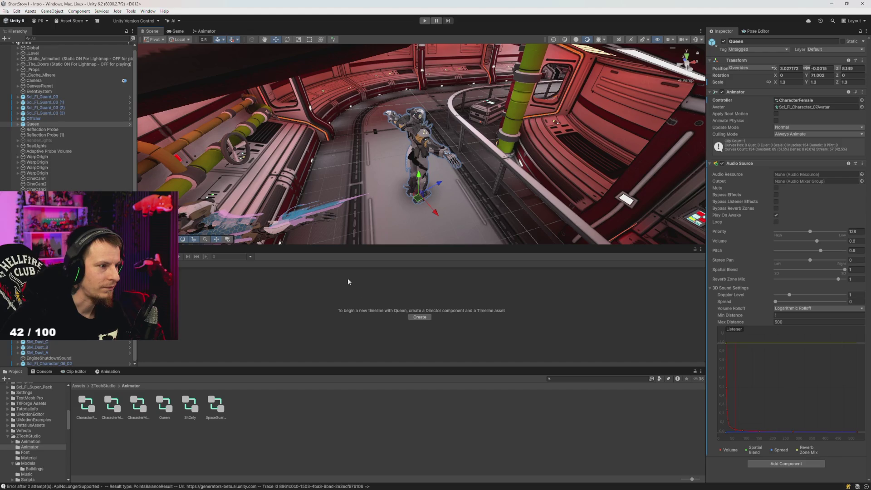
# Make the scene view taller, then find and open the map1 scene from the Project search.
pyautogui.moveTo(377, 249); pyautogui.dragTo(437, 394)
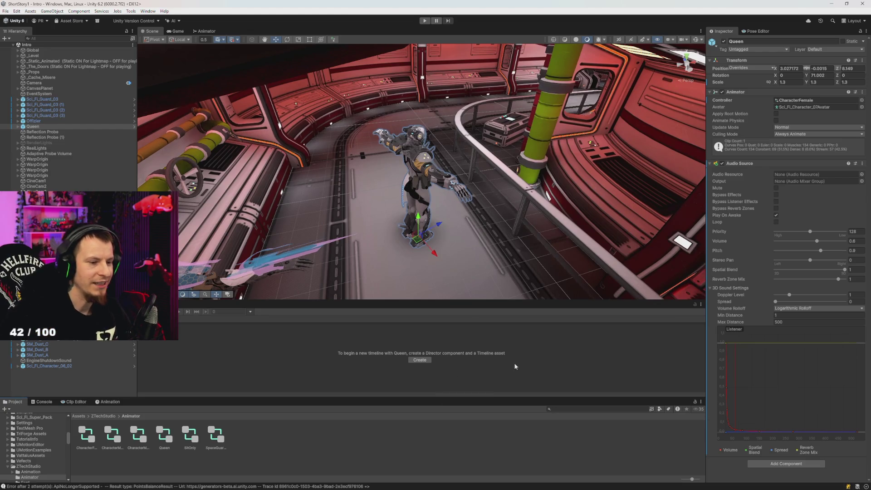
pyautogui.click(589, 410)
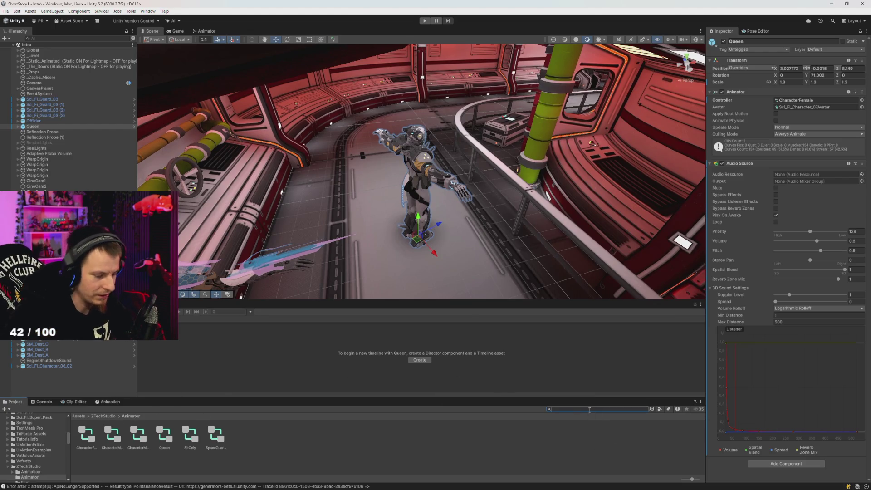
pyautogui.write('mod1')
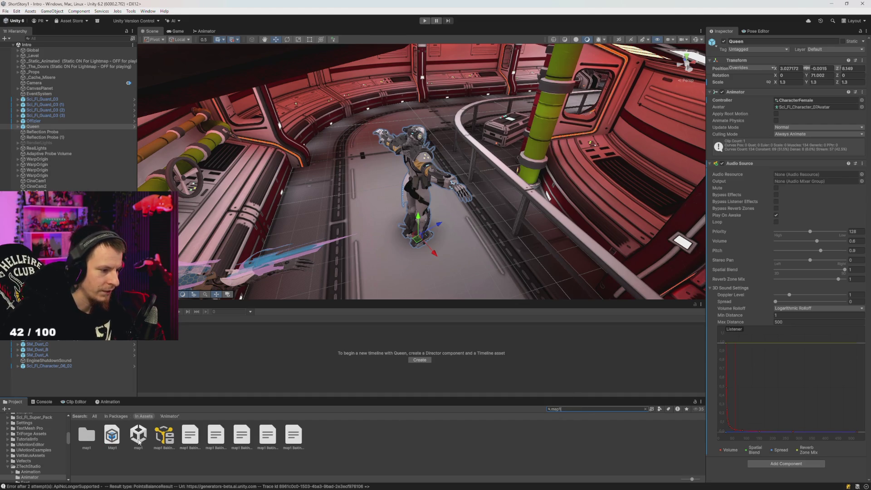
pyautogui.click(138, 435)
pyautogui.doubleClick(139, 435)
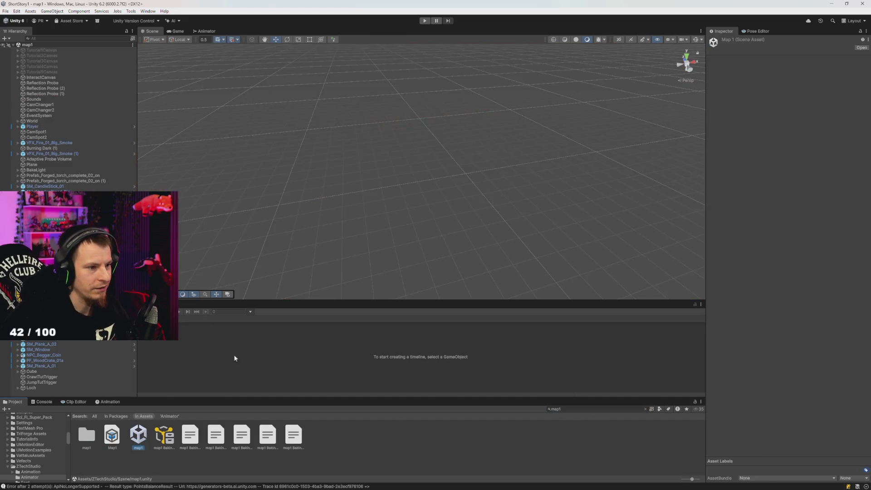
# Show map1 from the game camera and inspect Kiste, MapScript and TimeLine2's TutEnde timeline.
pyautogui.click(425, 20)
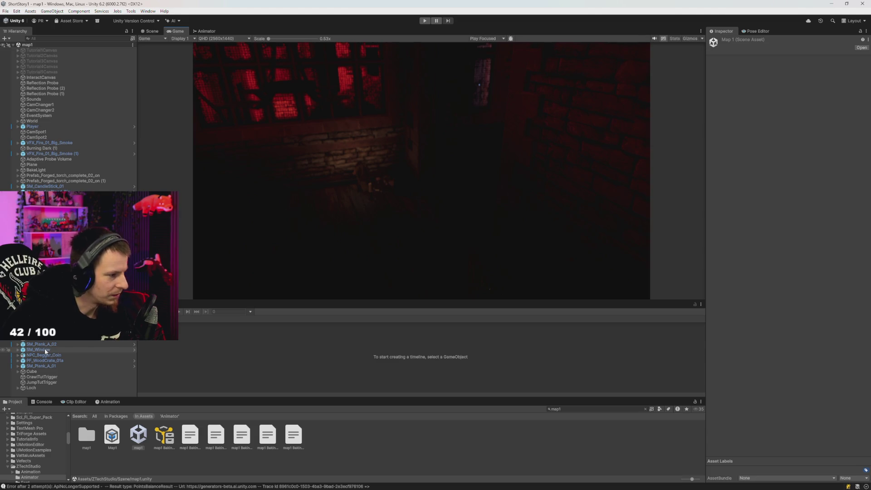
pyautogui.click(41, 333)
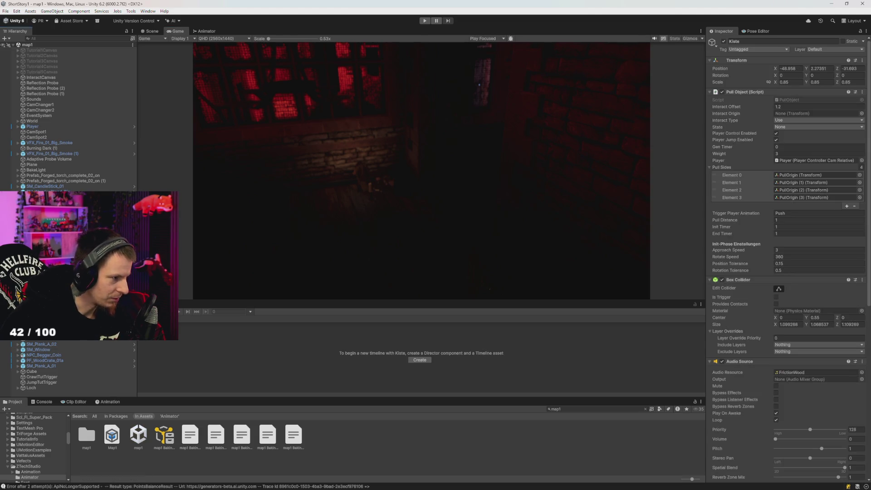
pyautogui.click(41, 328)
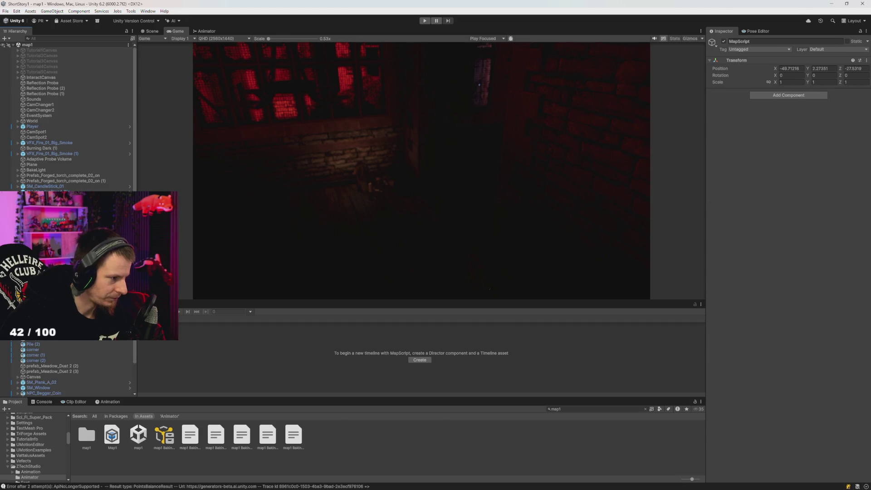
pyautogui.click(41, 339)
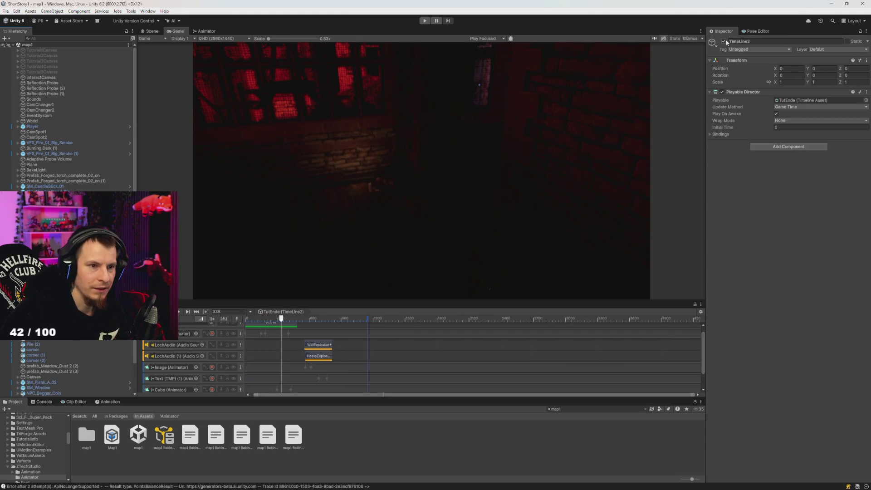
# Load TimeLine1's Tutorial timeline, maximize the Game view and start play-testing.
pyautogui.press('Up')
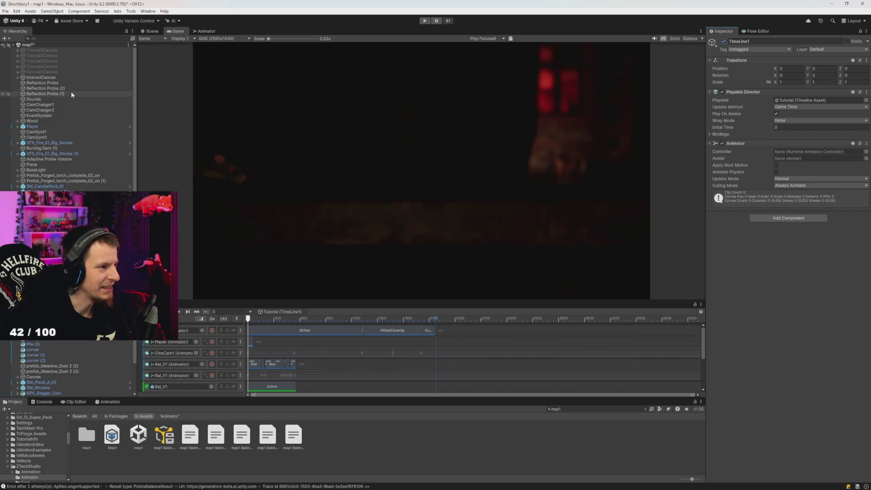
pyautogui.doubleClick(178, 31)
pyautogui.click(429, 21)
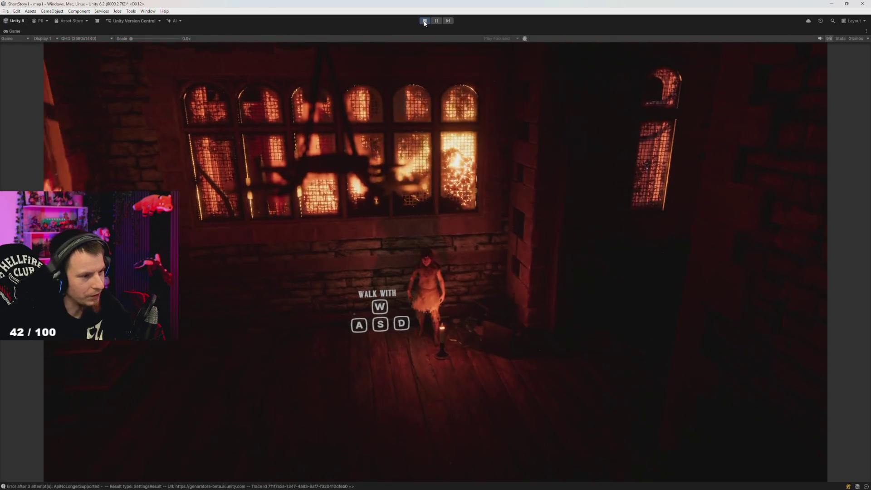
# Walk with W, run with Shift, interact with E at the prompt, then stop Play mode.
pyautogui.press('w')
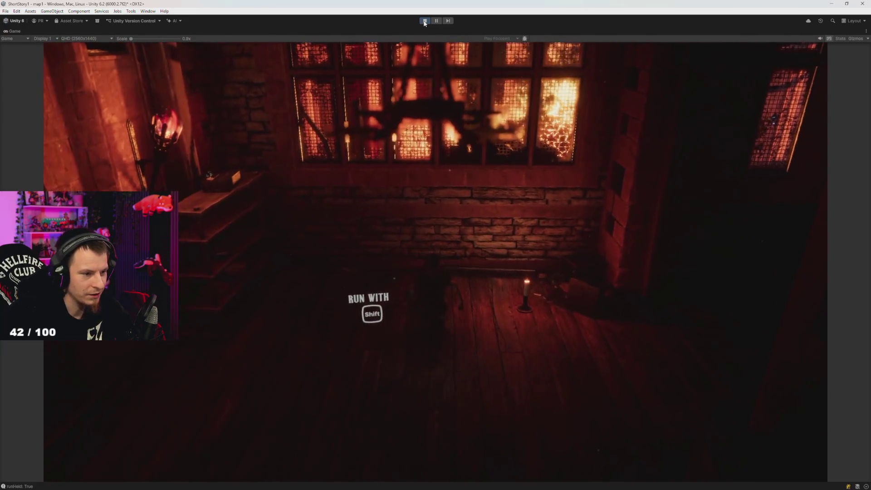
pyautogui.press('shift')
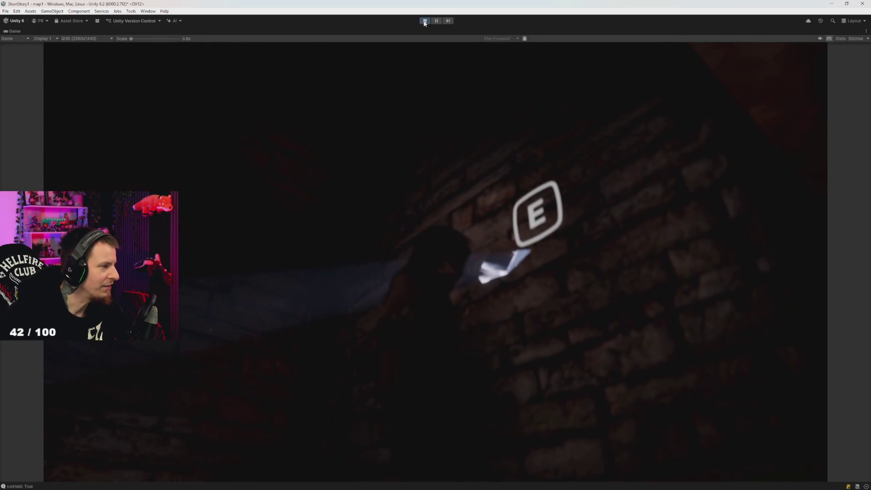
pyautogui.press('e')
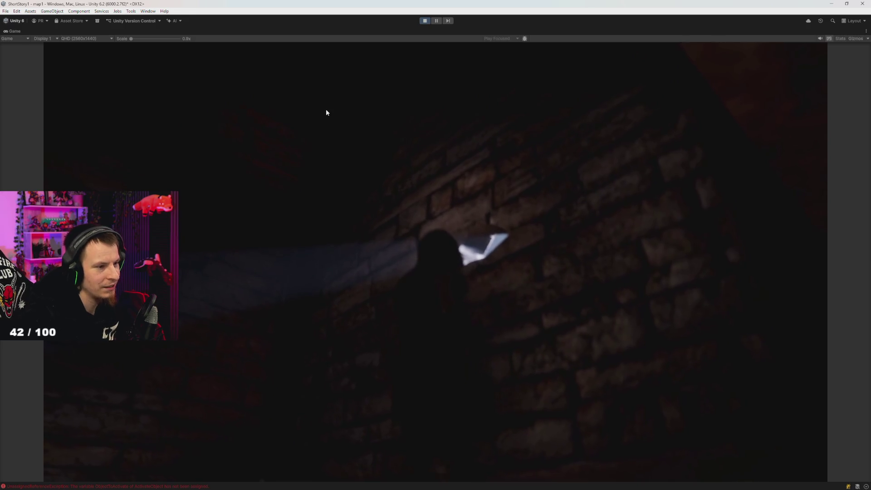
pyautogui.click(424, 21)
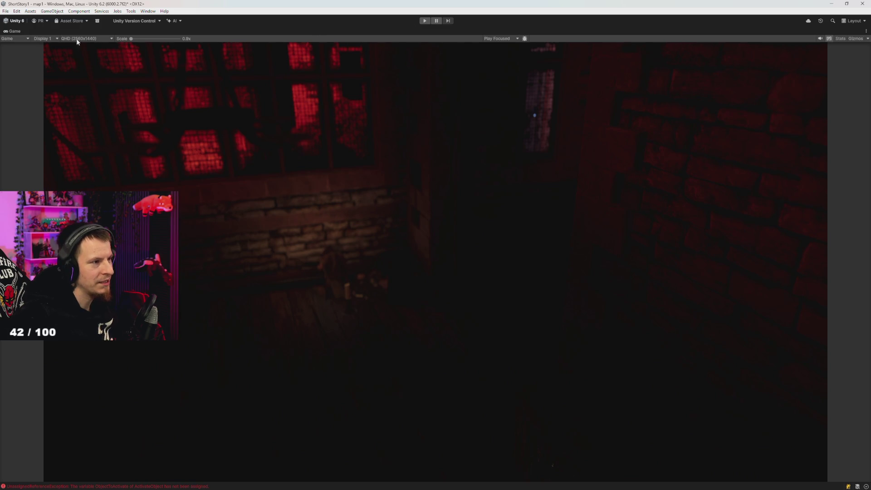
# Restore the full layout, compare TimeLine2's TutEnde and TimeLine1's Tutorial timelines, then view map1's Scene.
pyautogui.doubleClick(13, 31)
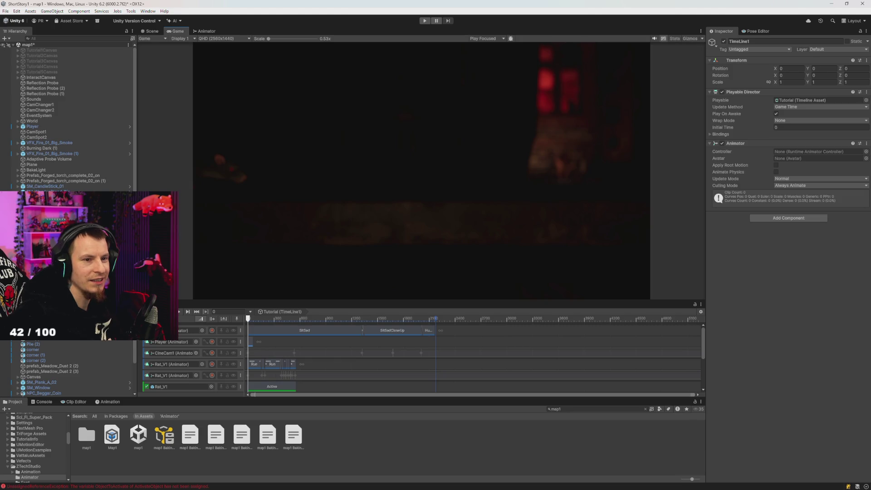
pyautogui.press('Down')
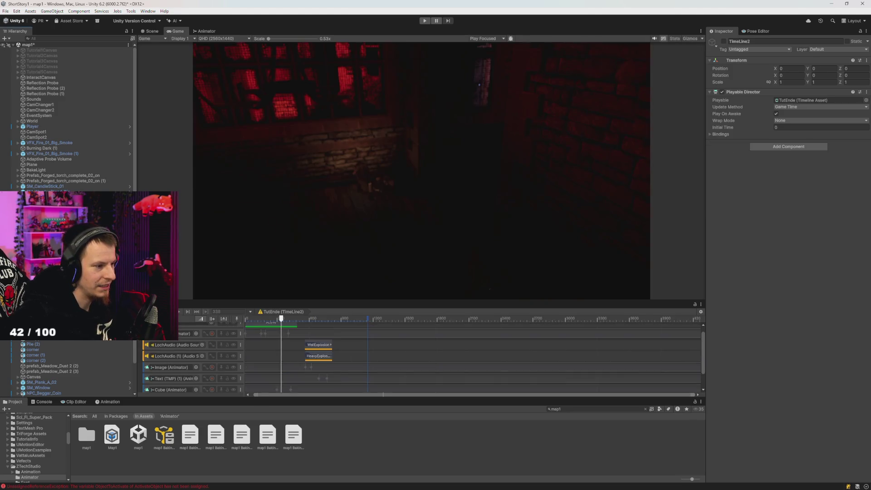
pyautogui.press('Up')
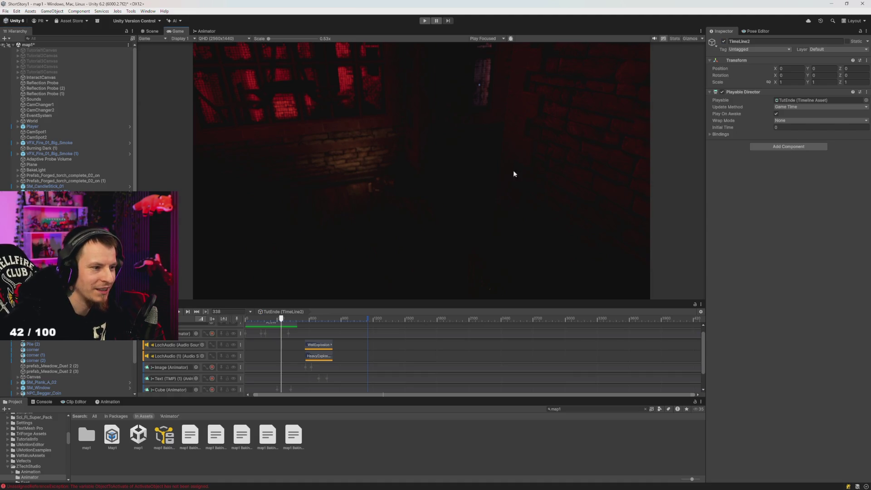
pyautogui.click(153, 30)
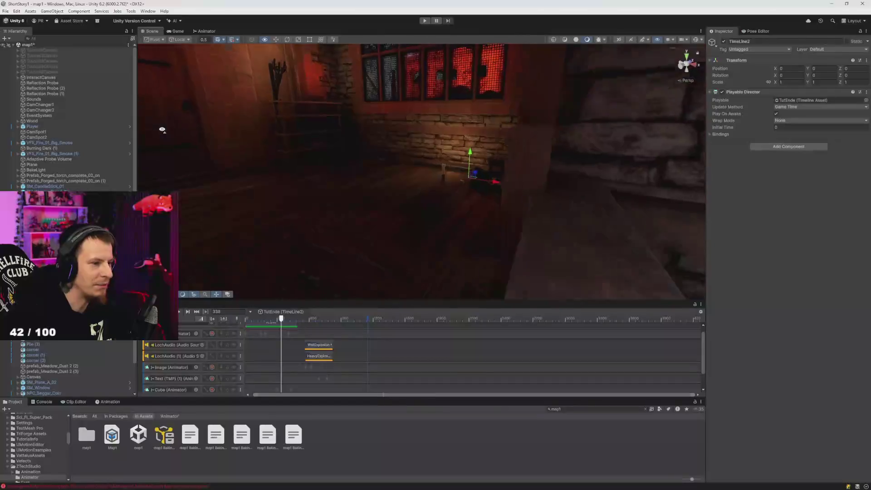
# Fly the scene camera from the dark brick wall down into the wooden-floored stone room.
pyautogui.moveTo(161, 131)
pyautogui.mouseDown()
pyautogui.moveTo(191, 122)
pyautogui.moveTo(348, 124)
pyautogui.moveTo(357, 115)
pyautogui.moveTo(340, 111)
pyautogui.moveTo(346, 91)
pyautogui.moveTo(317, 153)
pyautogui.moveTo(317, 178)
pyautogui.moveTo(331, 150)
pyautogui.moveTo(315, 186)
pyautogui.moveTo(404, 200)
pyautogui.moveTo(274, 168)
pyautogui.moveTo(268, 177)
pyautogui.moveTo(282, 163)
pyautogui.moveTo(284, 135)
pyautogui.moveTo(288, 186)
pyautogui.moveTo(292, 180)
pyautogui.mouseUp()
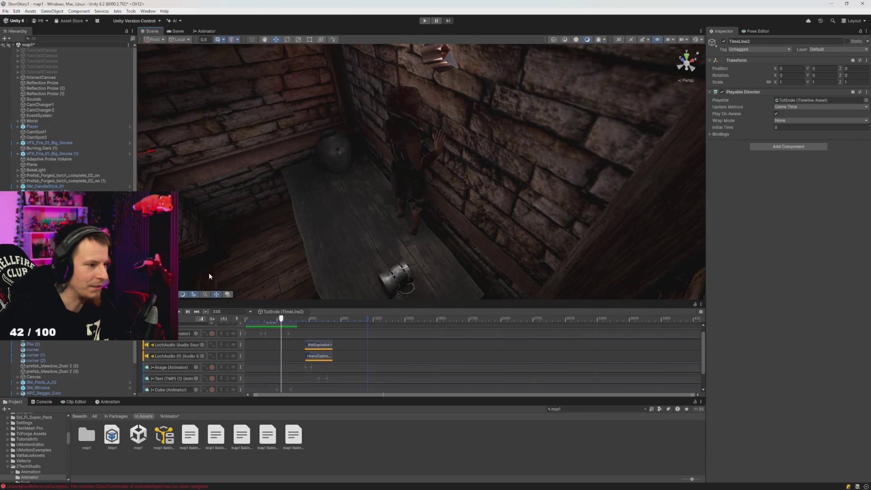